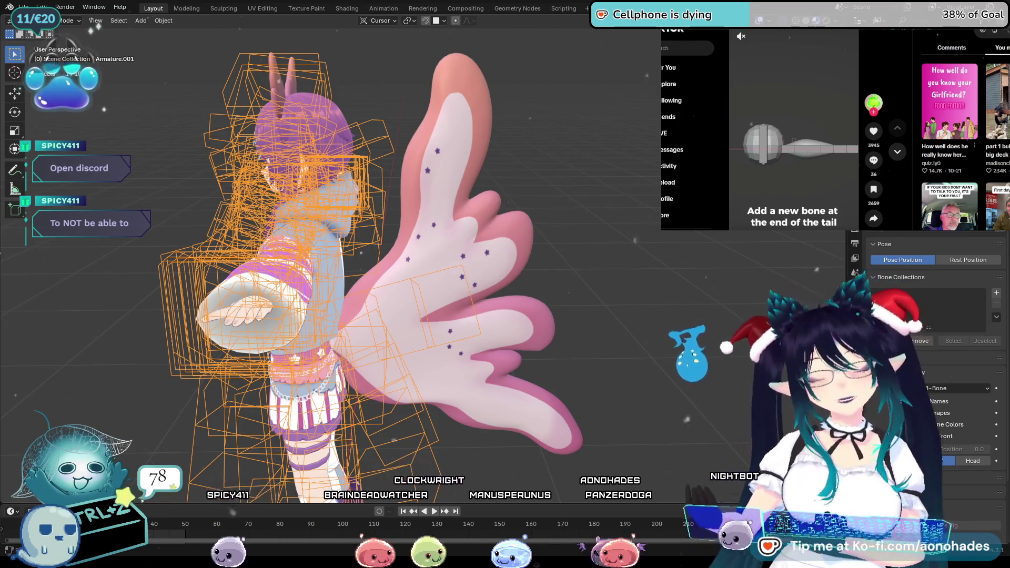
Step: Orbit the view to face the winged character more frontally
{"action": "mouse_move", "coordinate": [553, 300]}
{"action": "middle_mouse_down"}
{"action": "mouse_move", "coordinate": [600, 290]}
{"action": "mouse_move", "coordinate": [606, 272]}
{"action": "middle_mouse_up"}
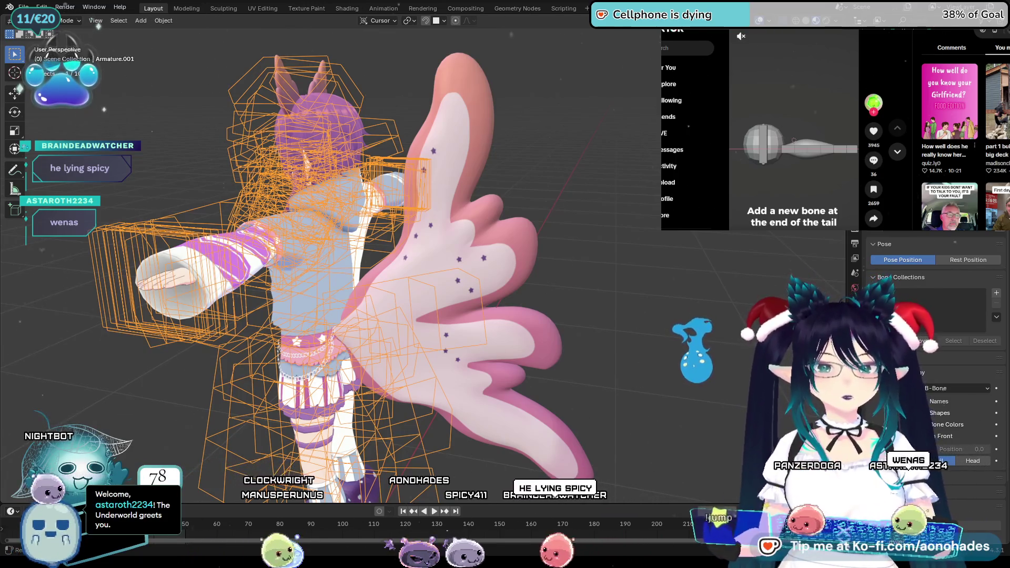
{"action": "key", "text": "ctrl+z"}
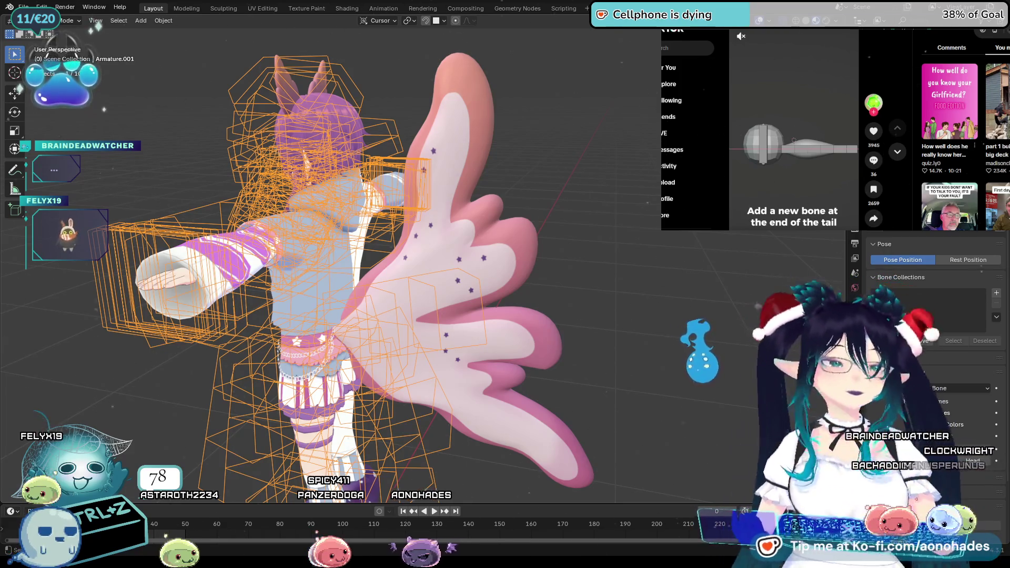
{"action": "mouse_move", "coordinate": [553, 348]}
{"action": "middle_mouse_down"}
{"action": "mouse_move", "coordinate": [638, 351]}
{"action": "mouse_move", "coordinate": [588, 350]}
{"action": "middle_mouse_up"}
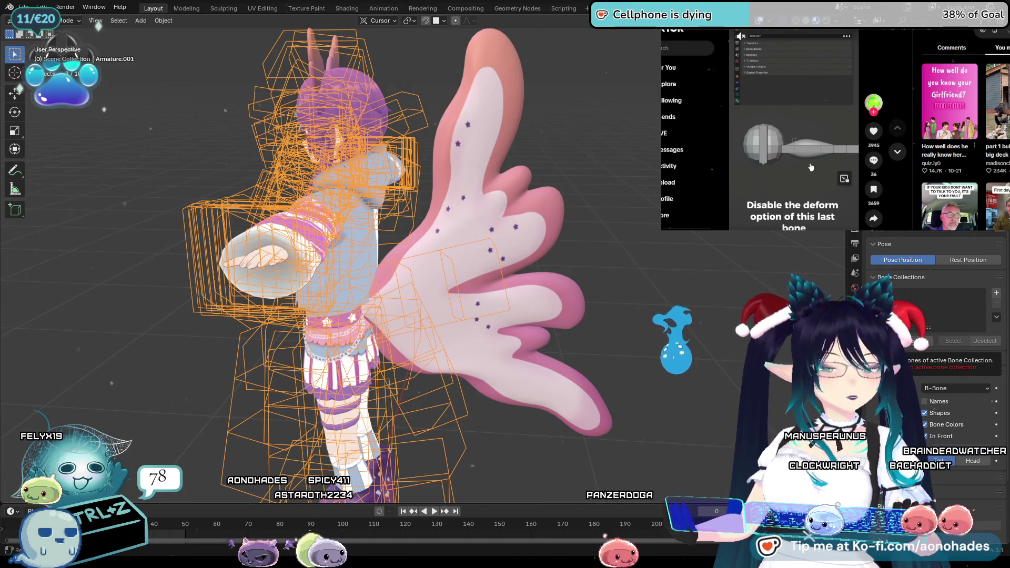
{"action": "left_click", "coordinate": [487, 284]}
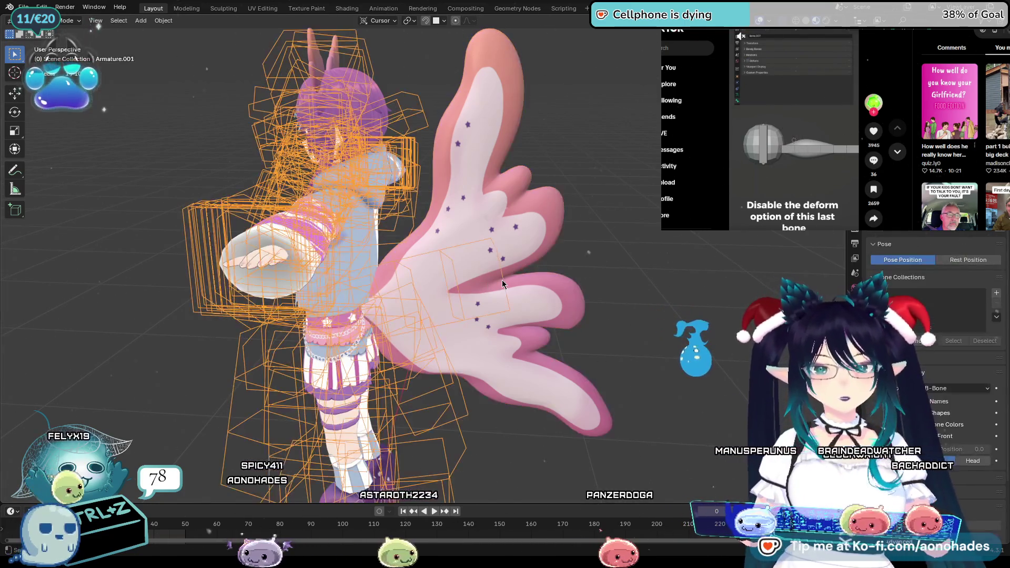
{"action": "scroll", "coordinate": [522, 288], "scroll_direction": "up", "scroll_amount": 3}
{"action": "scroll", "coordinate": [623, 324], "scroll_direction": "up", "scroll_amount": 1}
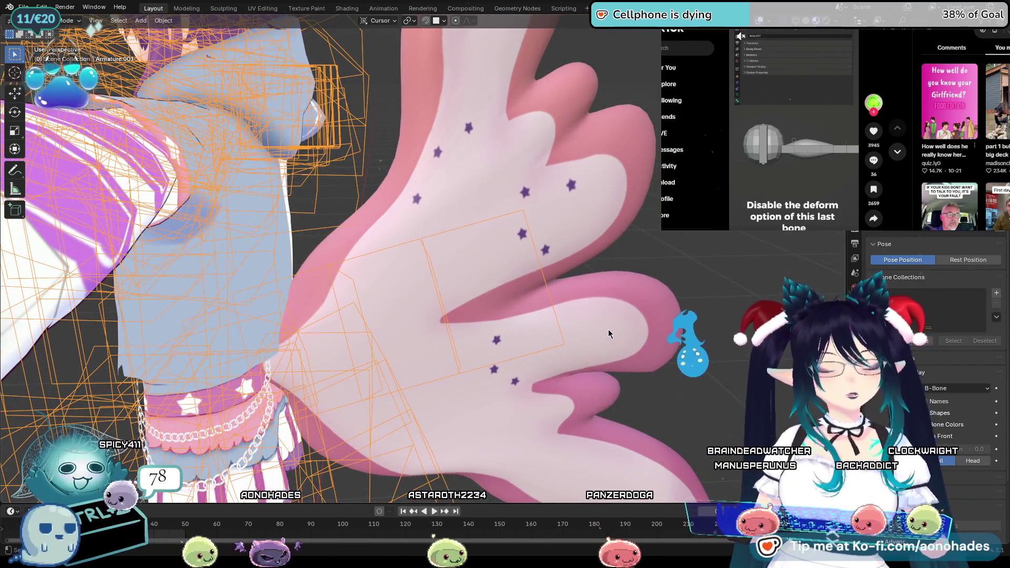
{"action": "scroll", "coordinate": [605, 337], "scroll_direction": "down", "scroll_amount": 5}
{"action": "middle_click_drag", "start_coordinate": [604, 344], "coordinate": [543, 319]}
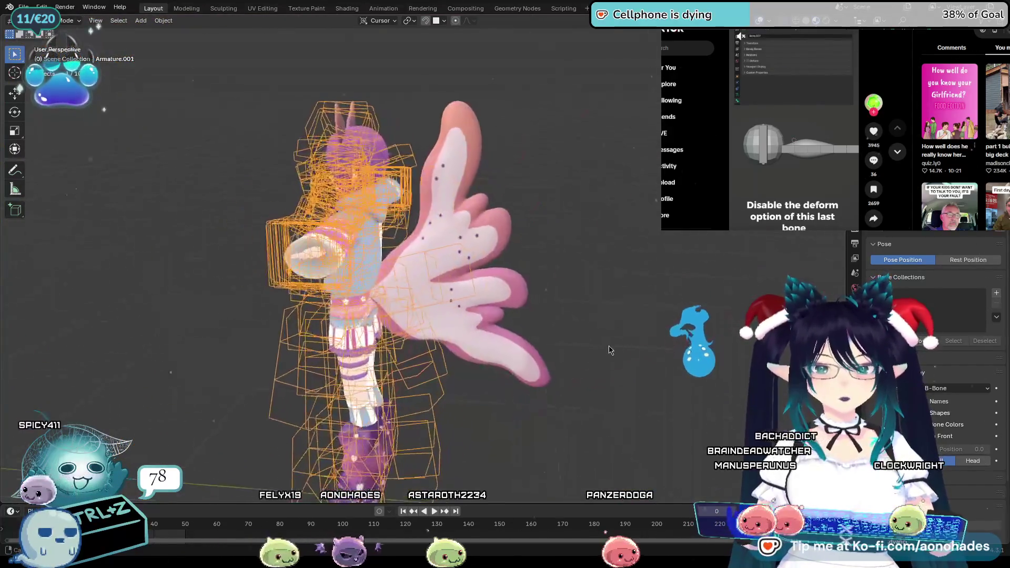
{"action": "key", "text": "ctrl+Tab"}
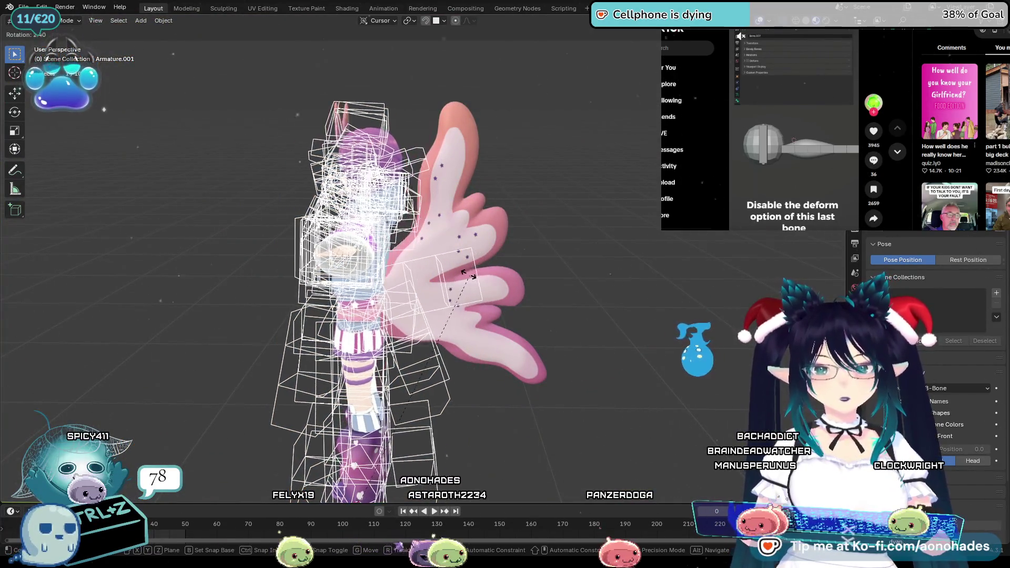
{"action": "key", "text": "r"}
{"action": "key", "text": "Escape"}
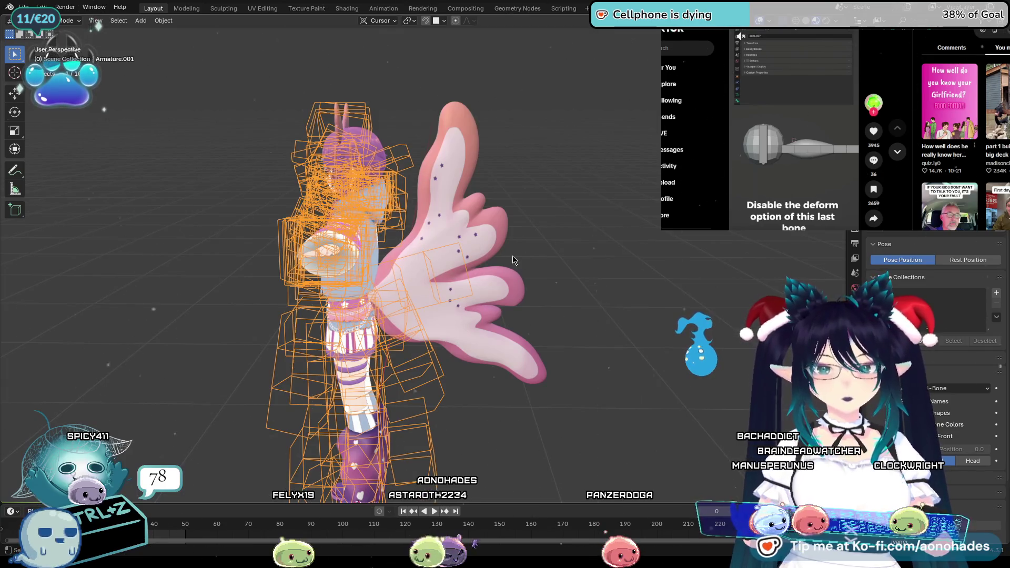
Step: Select the armature and set its bones to display as Octahedral, then deselect it
{"action": "left_click", "coordinate": [586, 280]}
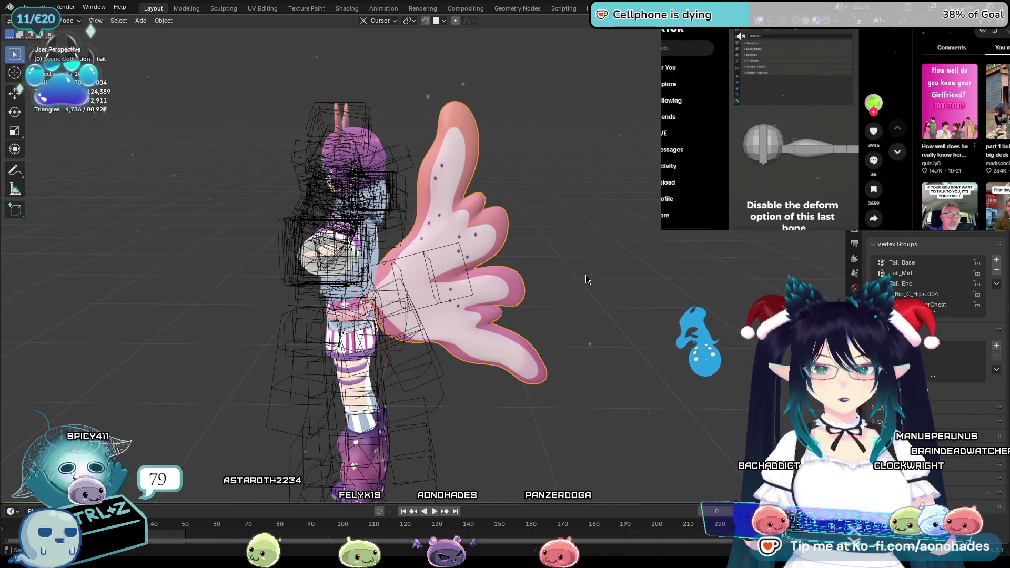
{"action": "left_click", "coordinate": [462, 288]}
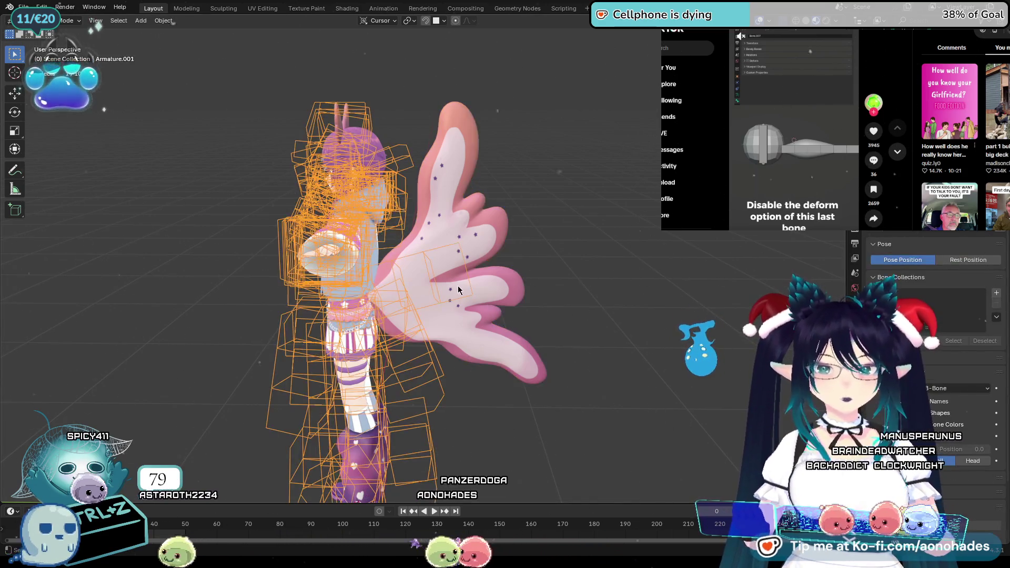
{"action": "left_click", "coordinate": [957, 388]}
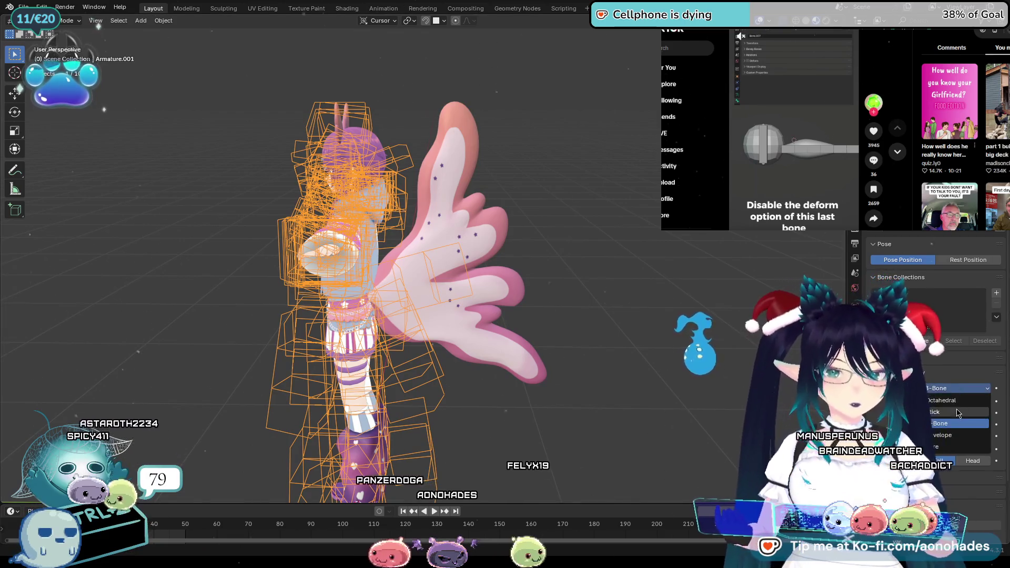
{"action": "left_click", "coordinate": [956, 408]}
{"action": "left_click", "coordinate": [615, 371]}
{"action": "mouse_move", "coordinate": [553, 380]}
{"action": "middle_mouse_down"}
{"action": "mouse_move", "coordinate": [619, 395]}
{"action": "mouse_move", "coordinate": [608, 388]}
{"action": "middle_mouse_up"}
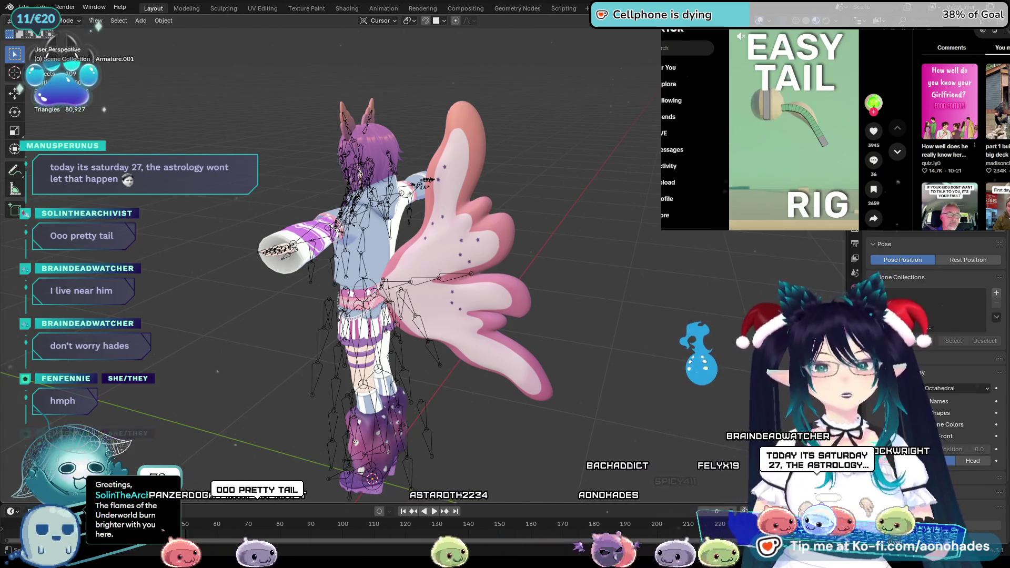
Step: Undo twice to restore the character's earlier orientation
{"action": "key", "text": "ctrl+z"}
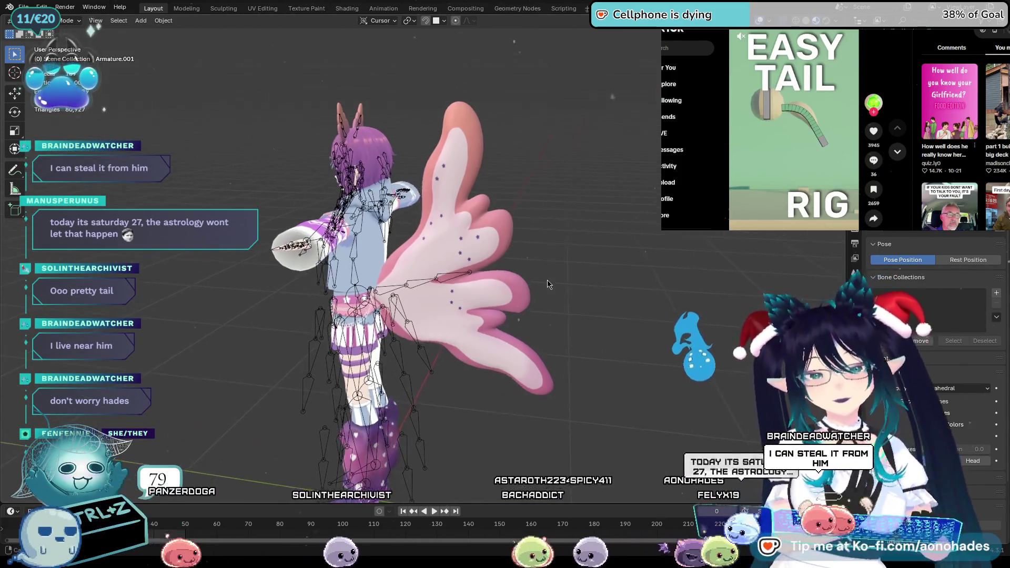
{"action": "key", "text": "ctrl+z"}
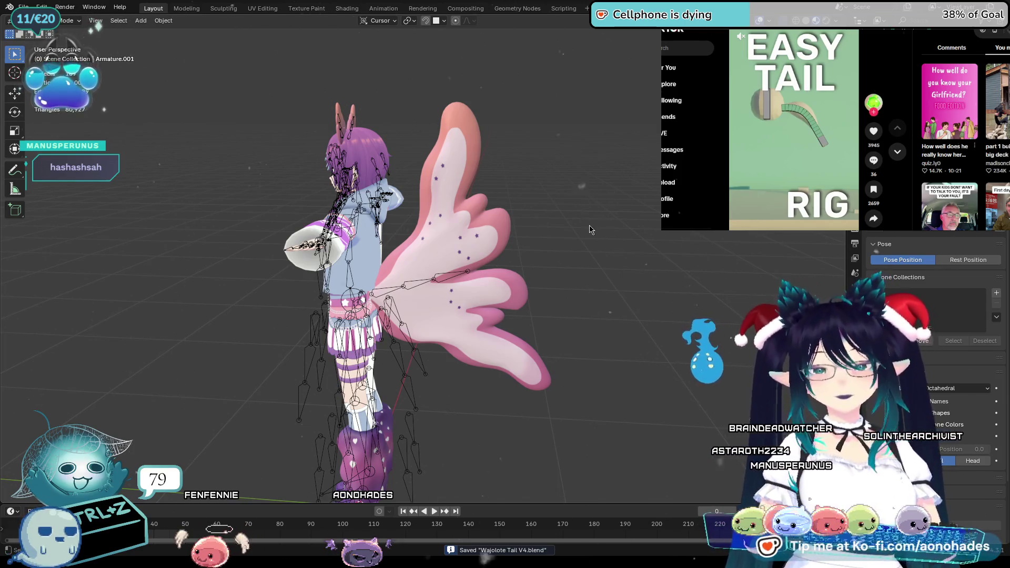
{"action": "scroll", "coordinate": [590, 230], "scroll_direction": "up", "scroll_amount": 5}
Step: Select the tail mesh with the armature and switch it into Weight Paint mode
{"action": "key", "text": "a"}
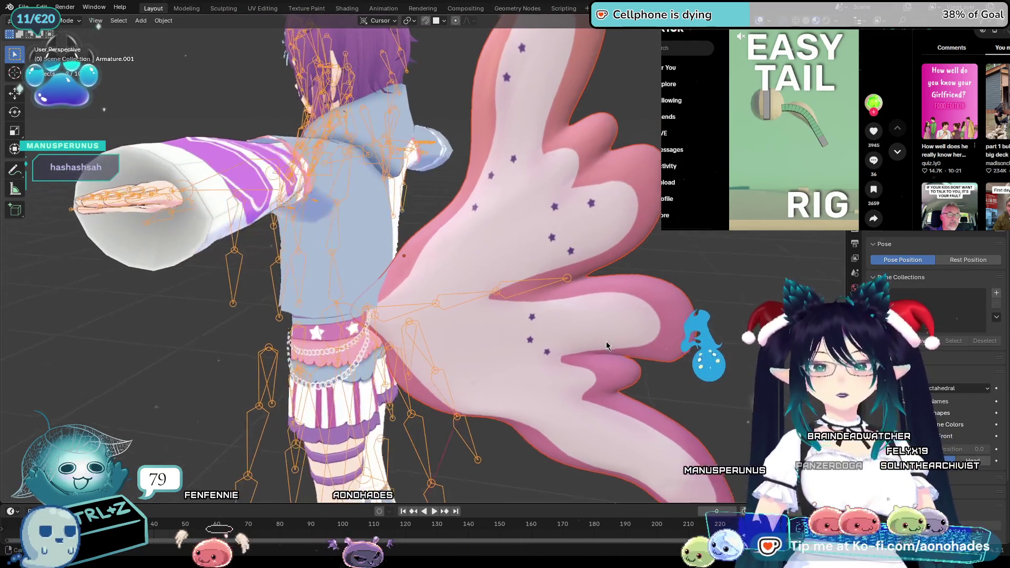
{"action": "key", "text": "Tab"}
{"action": "scroll", "coordinate": [607, 346], "scroll_direction": "up", "scroll_amount": 3}
{"action": "scroll", "coordinate": [607, 345], "scroll_direction": "up", "scroll_amount": 2}
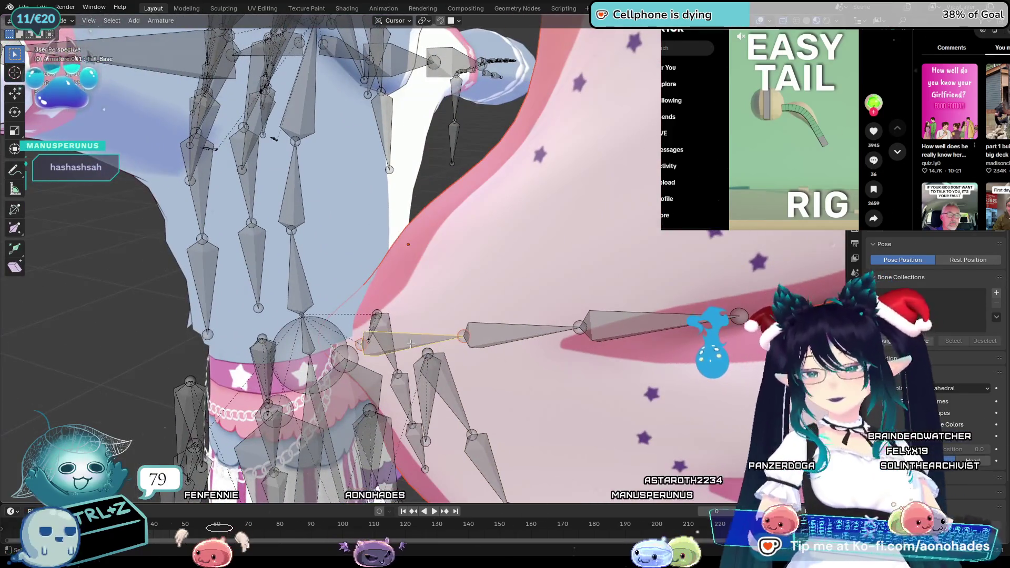
{"action": "key", "text": "ctrl+p"}
{"action": "key", "text": "Escape"}
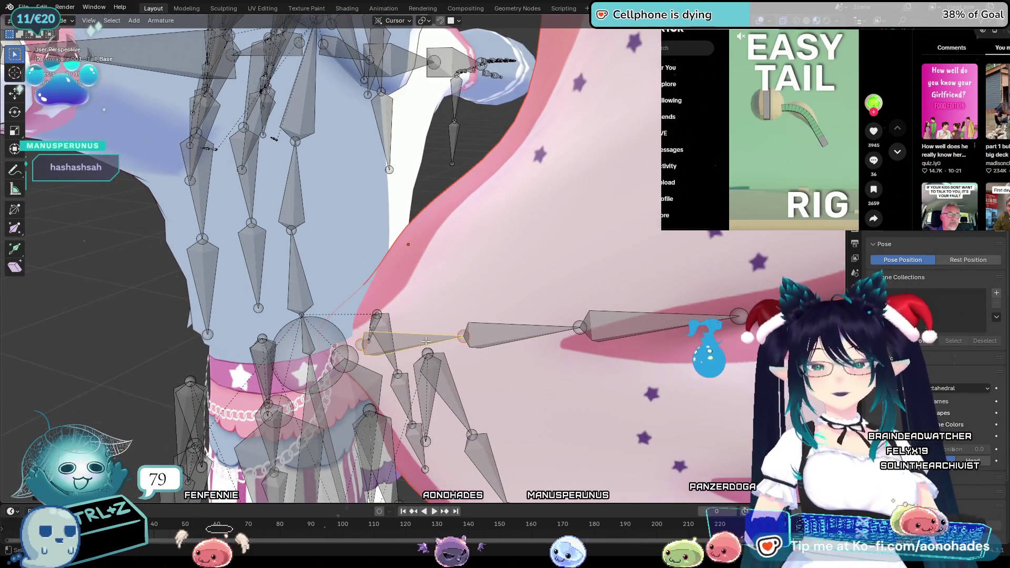
{"action": "mouse_move", "coordinate": [527, 352]}
{"action": "middle_mouse_down"}
{"action": "mouse_move", "coordinate": [614, 343]}
{"action": "mouse_move", "coordinate": [545, 280]}
{"action": "middle_mouse_up"}
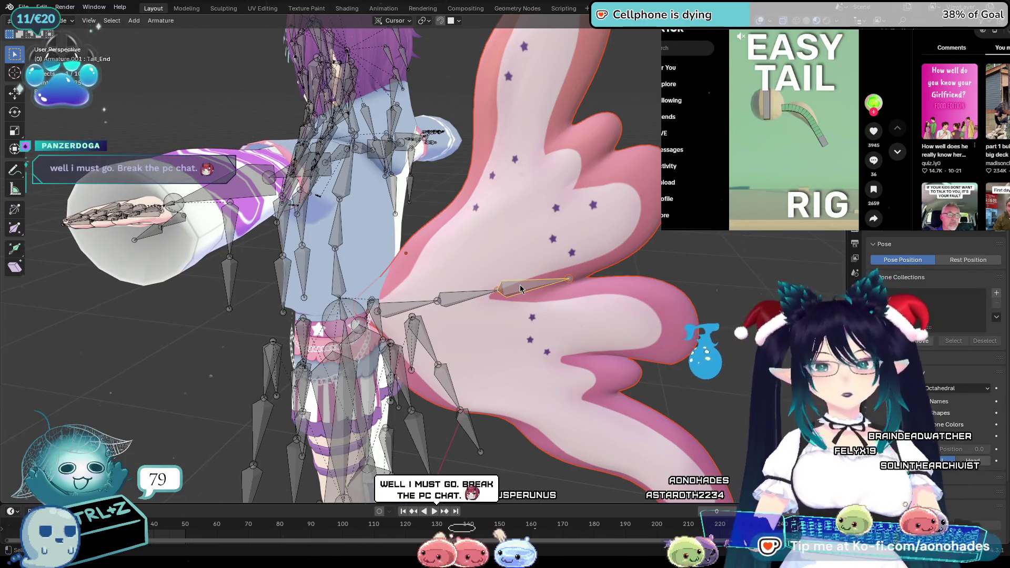
{"action": "key", "text": "Tab"}
{"action": "left_click", "coordinate": [521, 289]}
{"action": "left_click", "coordinate": [520, 286], "text": "shift"}
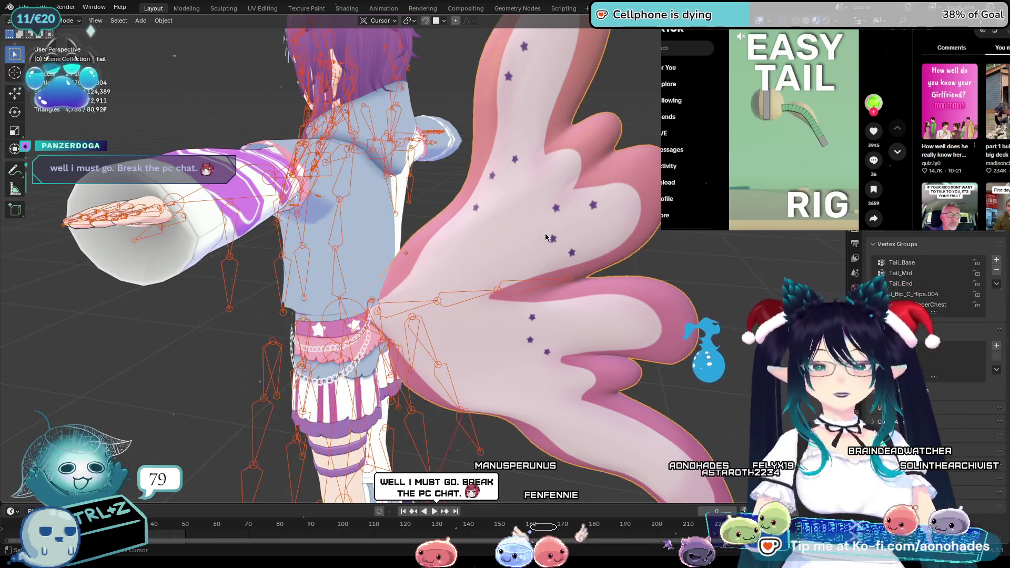
{"action": "left_click", "coordinate": [79, 79]}
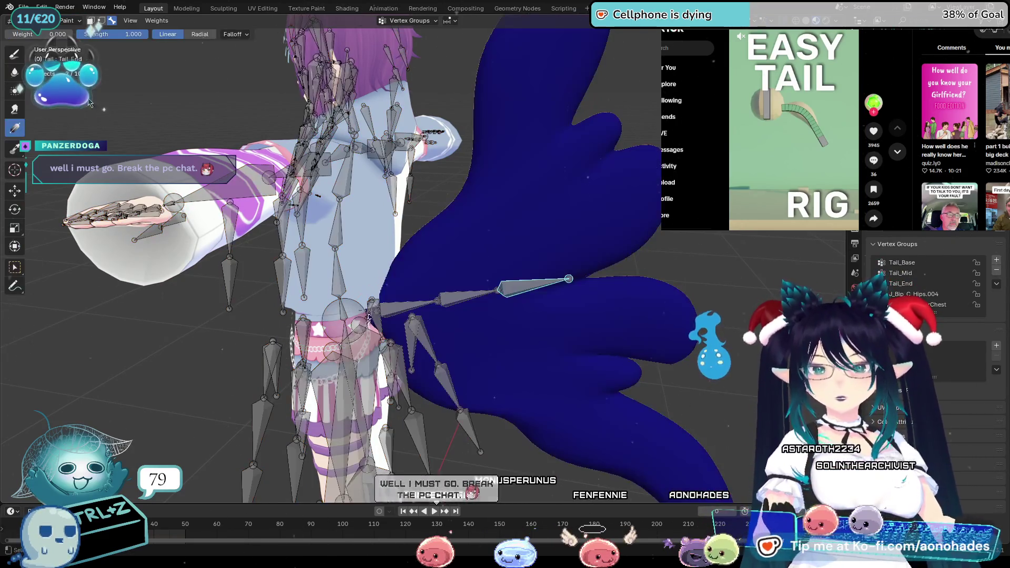
{"action": "scroll", "coordinate": [450, 274], "scroll_direction": "up", "scroll_amount": 3}
Step: Clear the Tail_End, Tail_Mid and Tail_Base weights to zero via Set Weight, then return to Object Mode
{"action": "left_click", "coordinate": [441, 314], "text": "ctrl"}
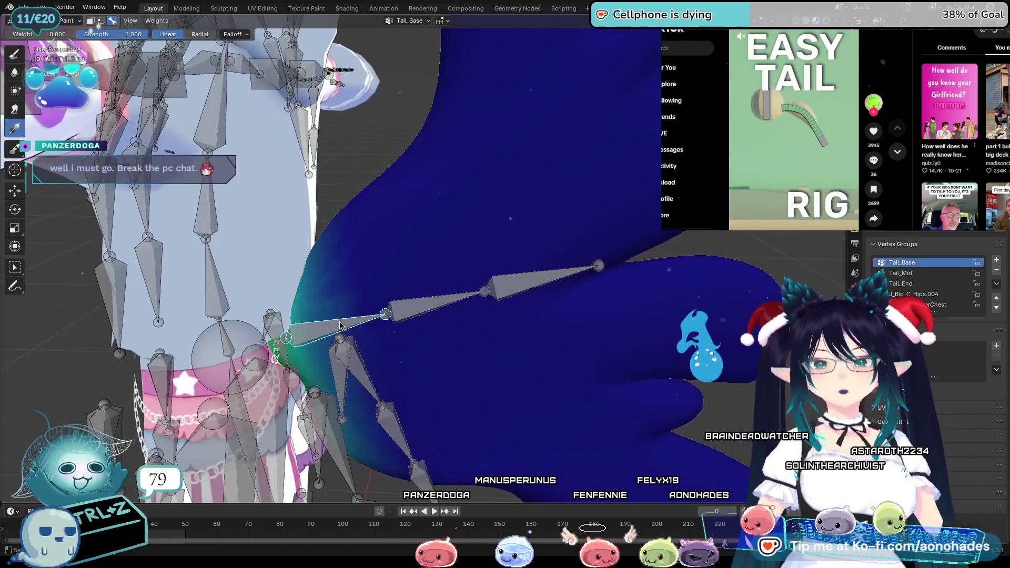
{"action": "left_click", "coordinate": [534, 290], "text": "ctrl"}
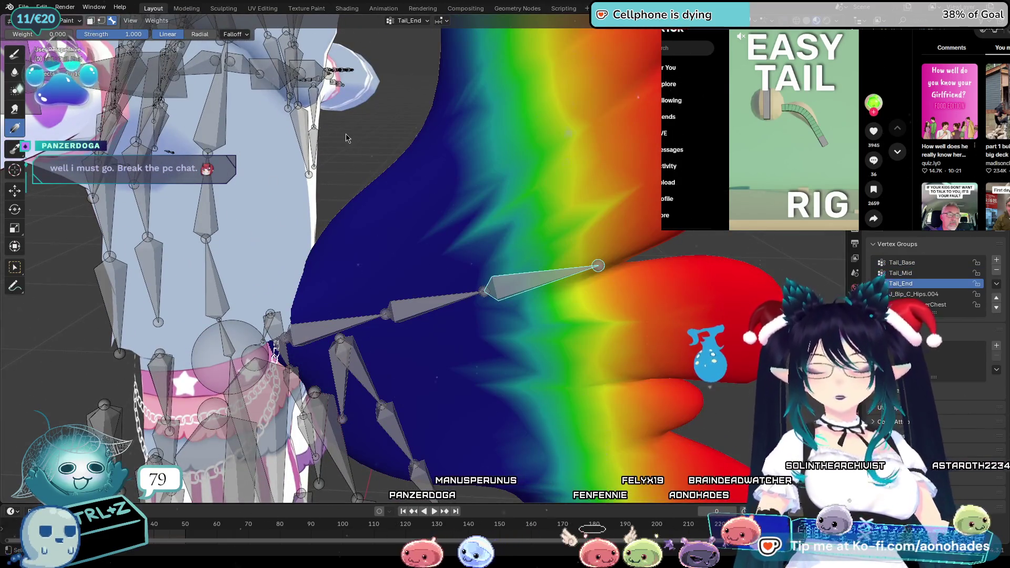
{"action": "key", "text": "F3"}
{"action": "key", "text": "Return"}
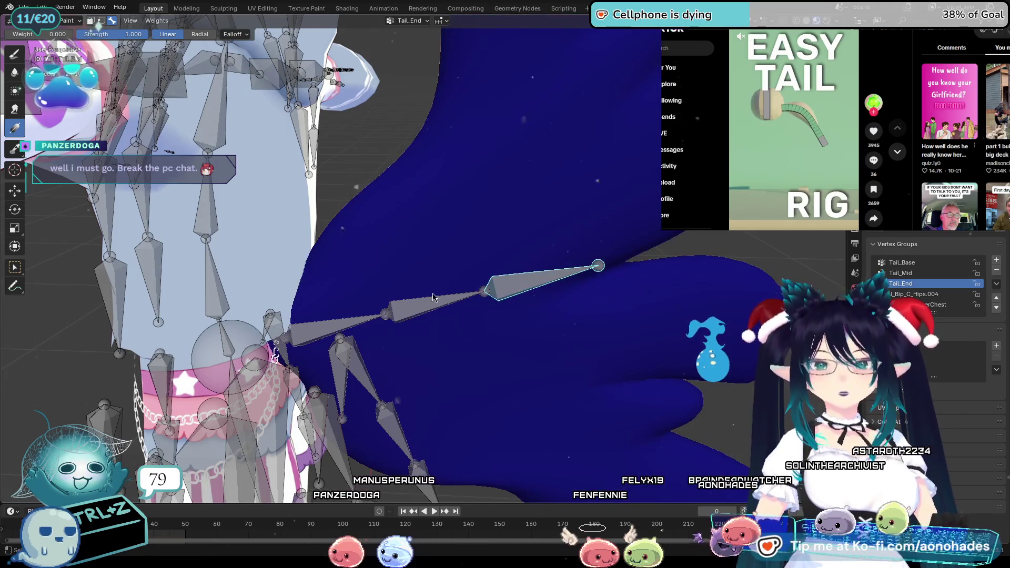
{"action": "left_click", "coordinate": [432, 296], "text": "ctrl"}
{"action": "key", "text": "F3"}
{"action": "key", "text": "Return"}
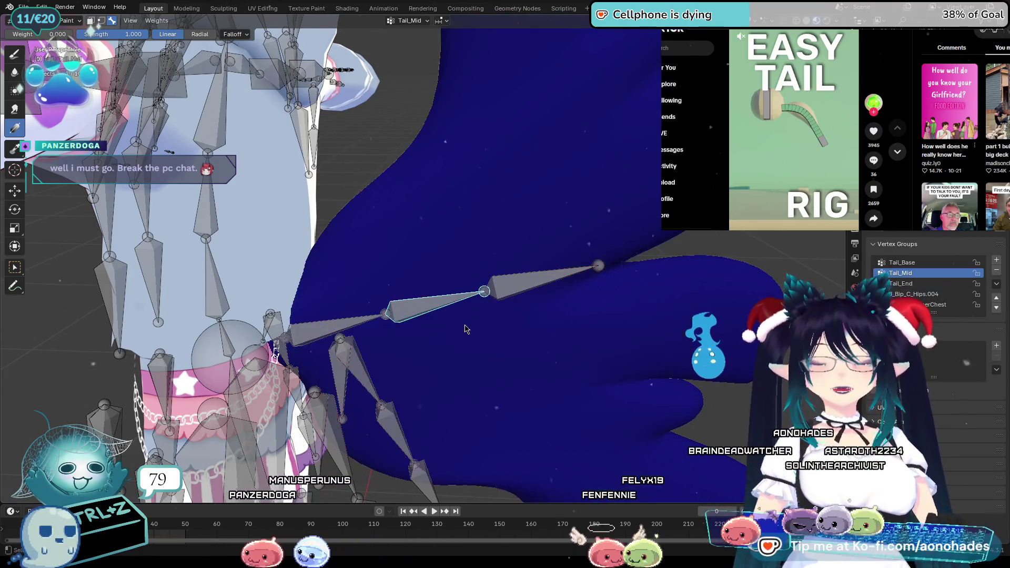
{"action": "left_click", "coordinate": [340, 326], "text": "ctrl"}
{"action": "key", "text": "F3"}
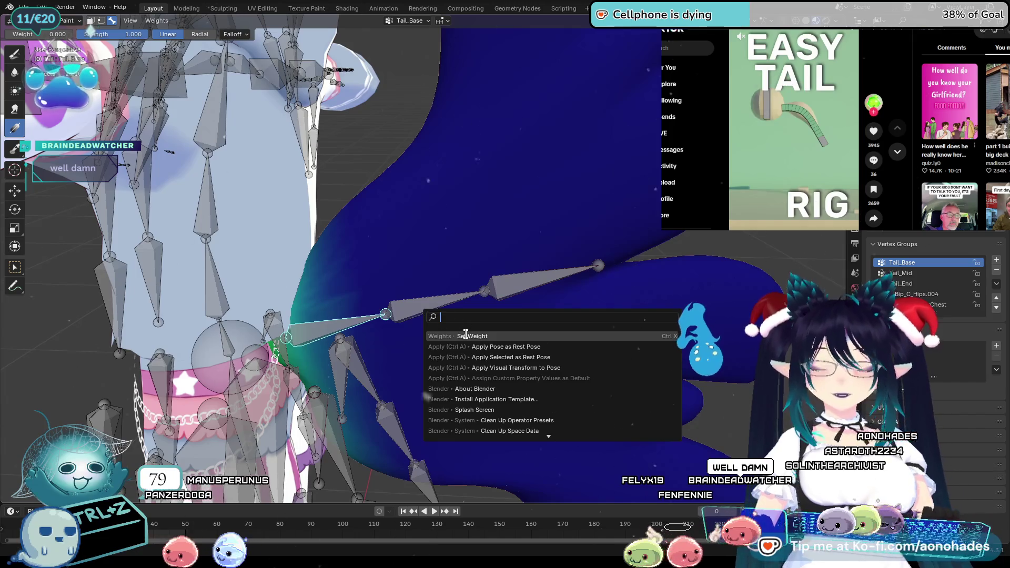
{"action": "key", "text": "Return"}
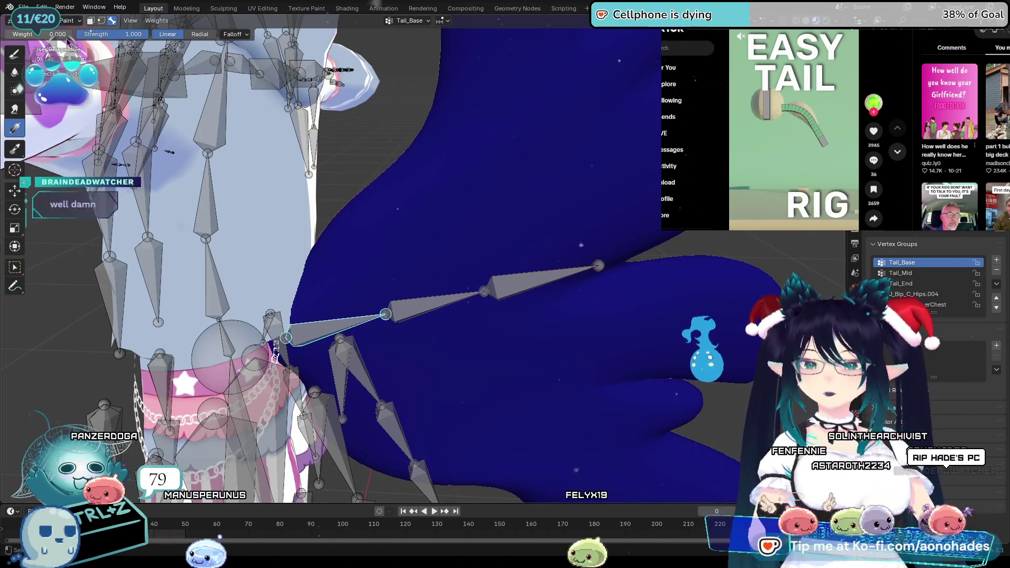
{"action": "key", "text": "ctrl+Tab"}
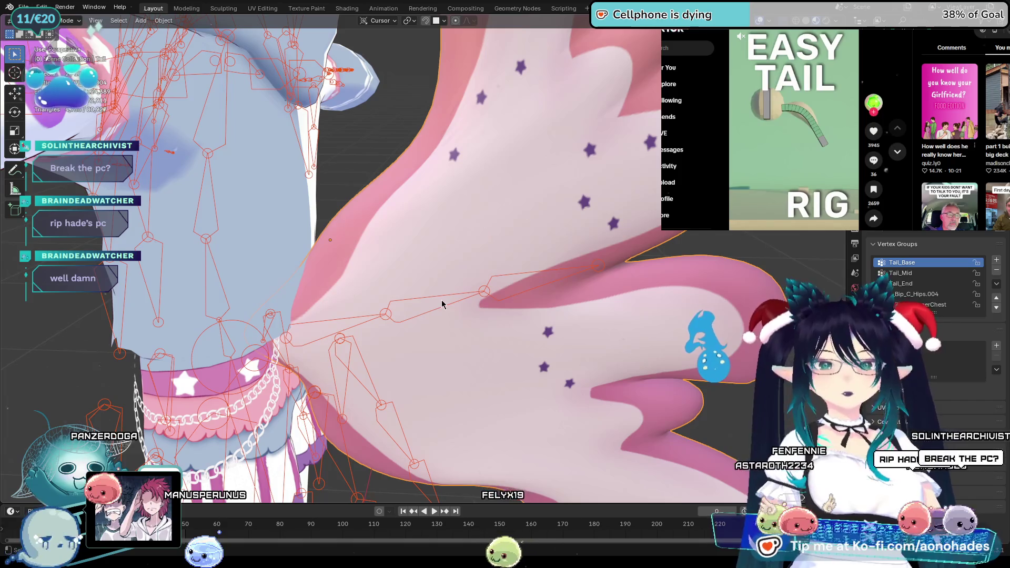
Step: Edit the armature and delete its selected chain of tail bones
{"action": "left_click", "coordinate": [443, 304]}
{"action": "left_click", "coordinate": [446, 308]}
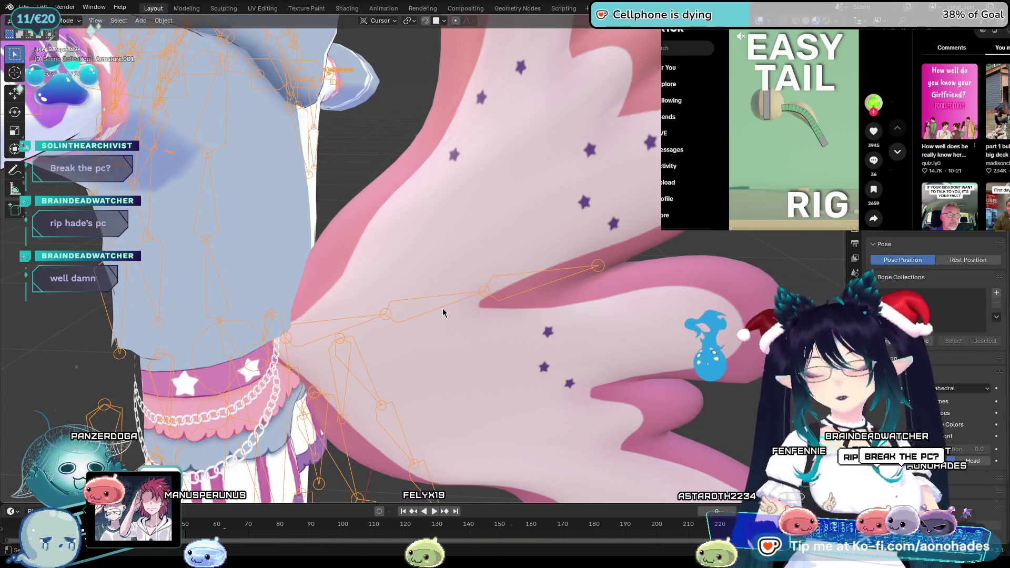
{"action": "key", "text": "Tab"}
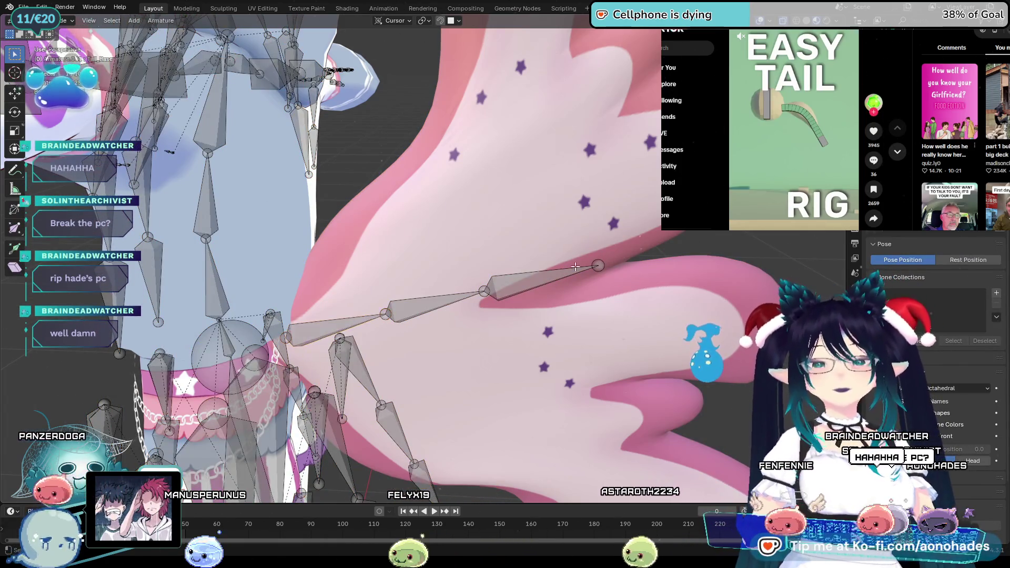
{"action": "key", "text": "ctrl+z"}
{"action": "left_click", "coordinate": [317, 329], "text": "shift"}
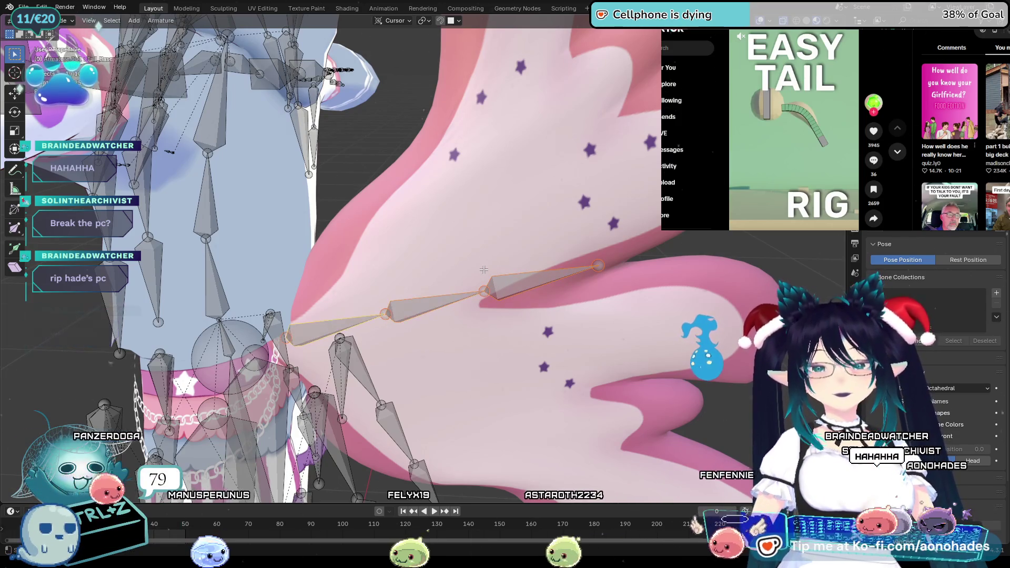
{"action": "key", "text": "x"}
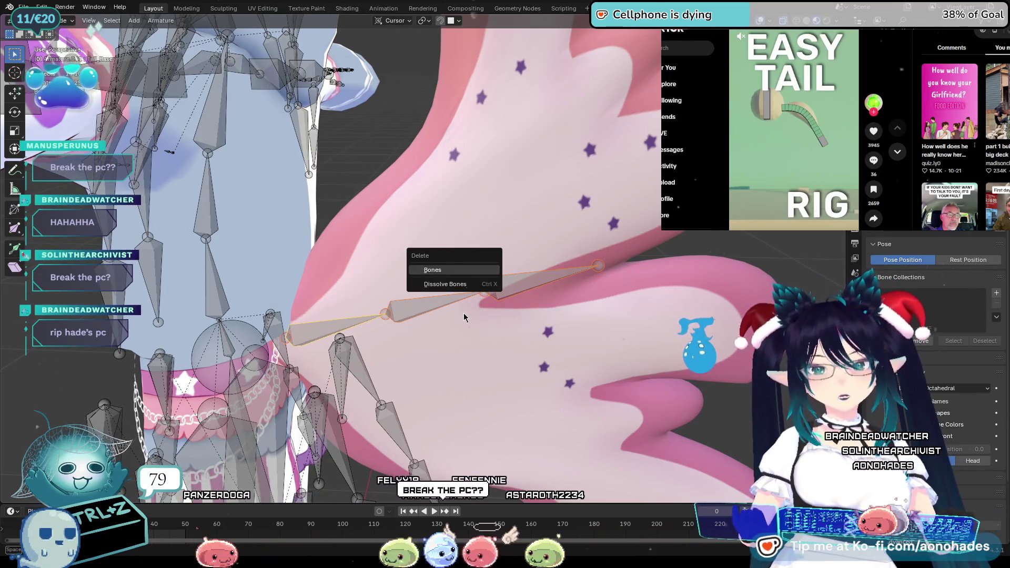
{"action": "left_click", "coordinate": [434, 270]}
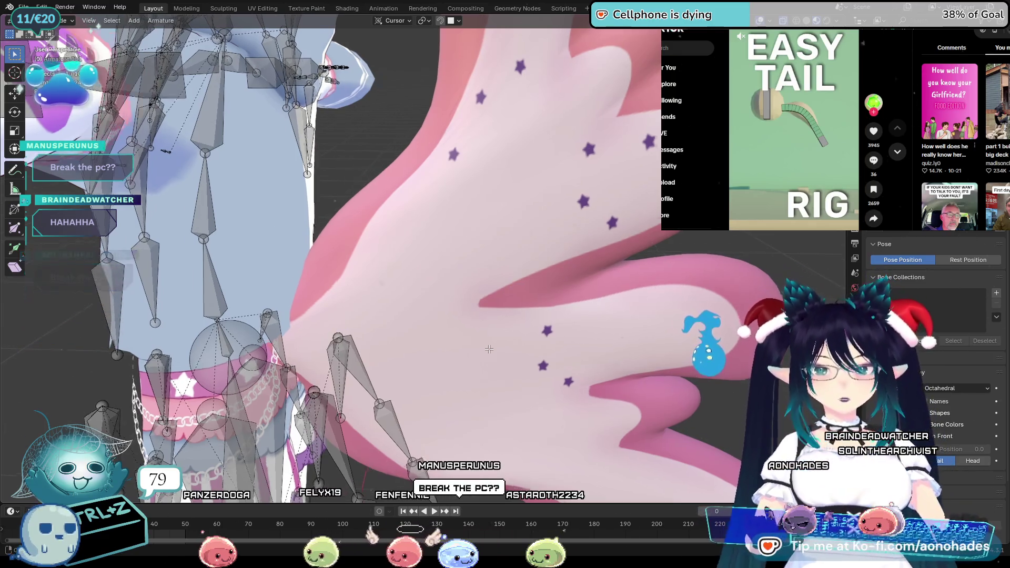
{"action": "middle_click_drag", "start_coordinate": [489, 349], "coordinate": [492, 348]}
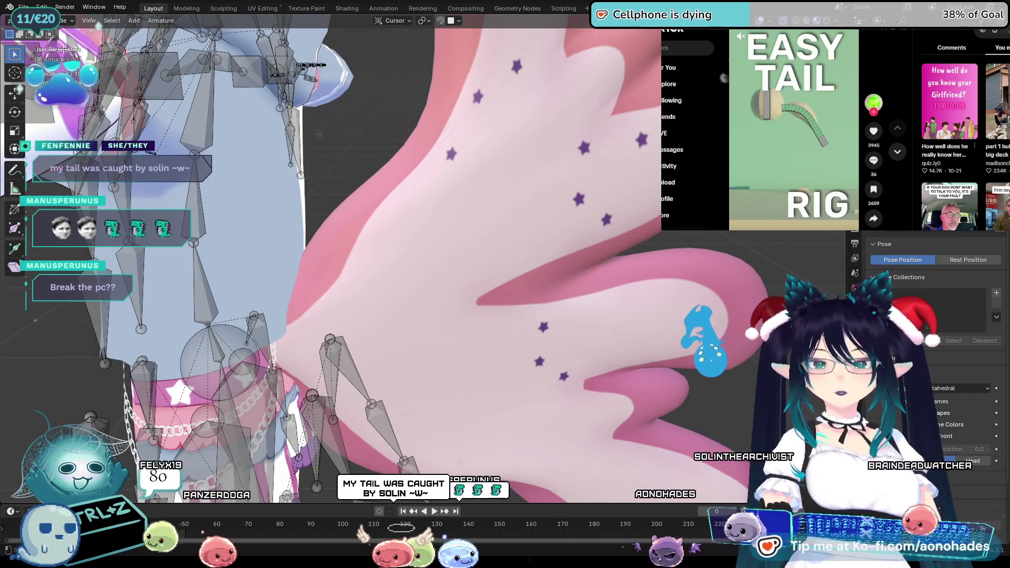
{"action": "left_click", "coordinate": [60, 21]}
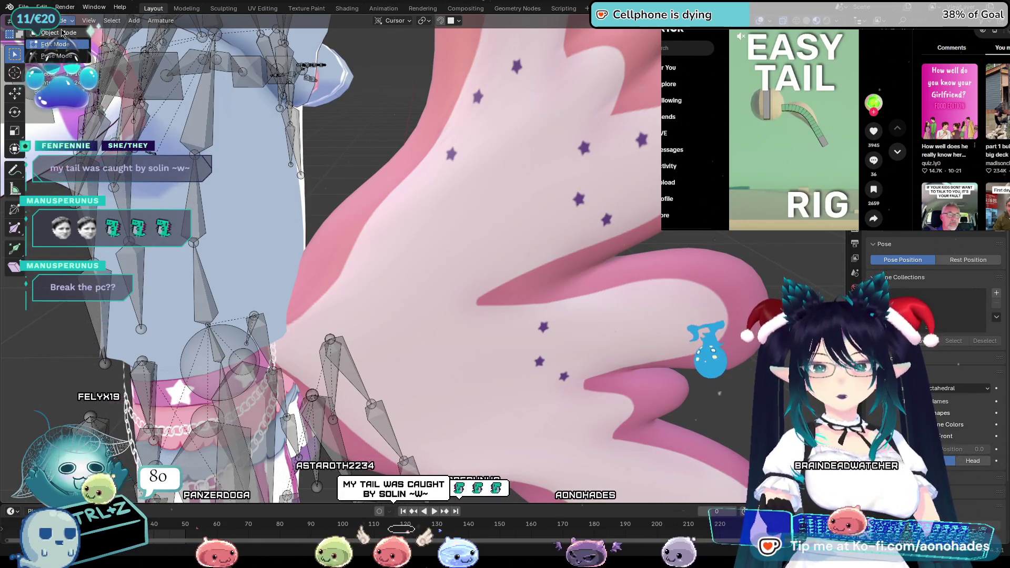
{"action": "key", "text": "Escape"}
{"action": "key", "text": "Tab"}
{"action": "key", "text": "Tab"}
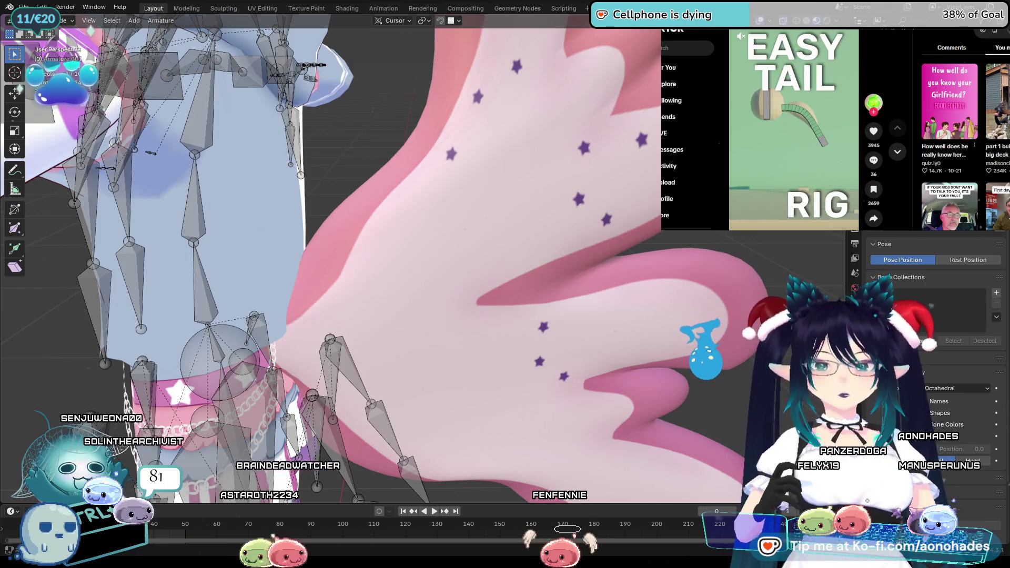
{"action": "key", "text": "ctrl+z"}
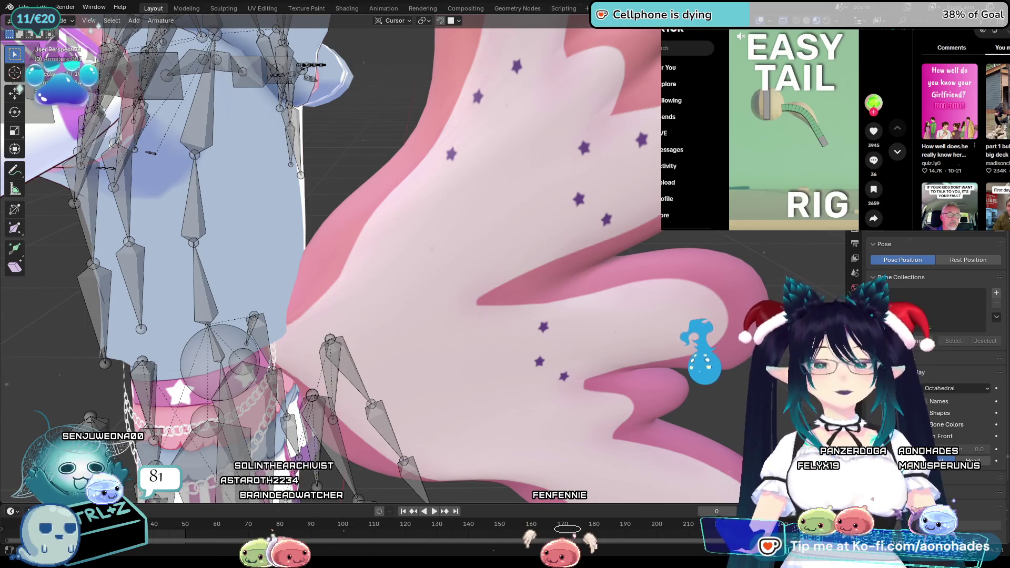
Step: Return the armature to Object Mode and bring up the Add menu with Shift+A
{"action": "mouse_move", "coordinate": [506, 332]}
{"action": "middle_mouse_down"}
{"action": "mouse_move", "coordinate": [536, 330]}
{"action": "mouse_move", "coordinate": [522, 349]}
{"action": "middle_mouse_up"}
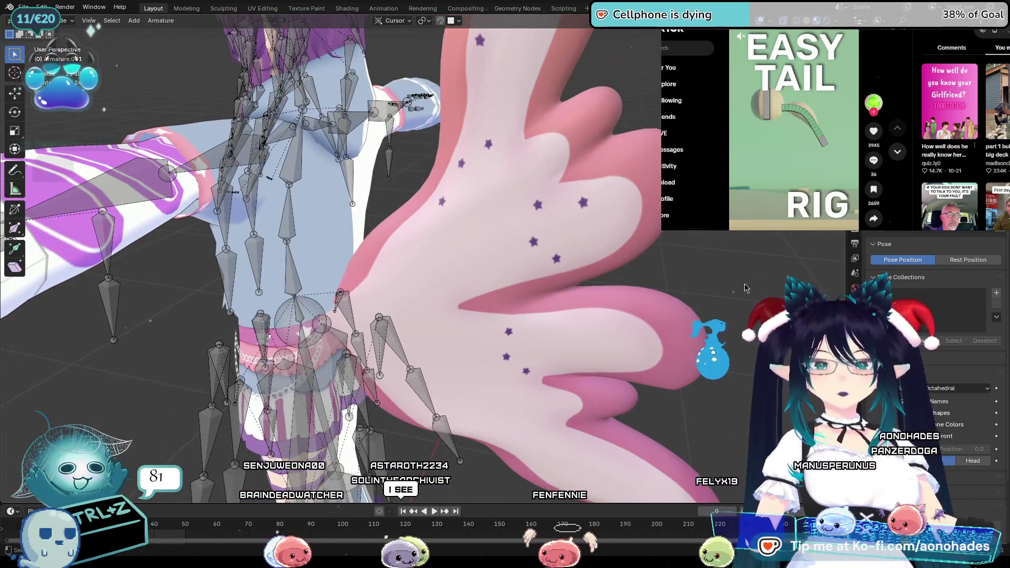
{"action": "mouse_move", "coordinate": [743, 283]}
{"action": "middle_mouse_down"}
{"action": "mouse_move", "coordinate": [633, 316]}
{"action": "mouse_move", "coordinate": [566, 357]}
{"action": "mouse_move", "coordinate": [632, 332]}
{"action": "middle_mouse_up"}
{"action": "key", "text": "Tab"}
{"action": "scroll", "coordinate": [673, 306], "scroll_direction": "down", "scroll_amount": 3}
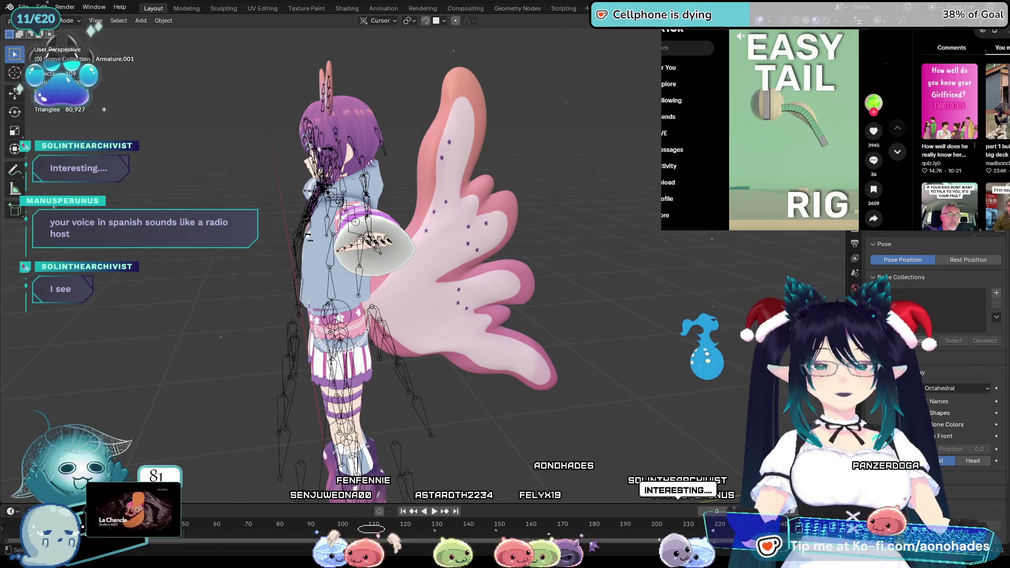
{"action": "key", "text": "ctrl+z"}
{"action": "right_click", "coordinate": [524, 239]}
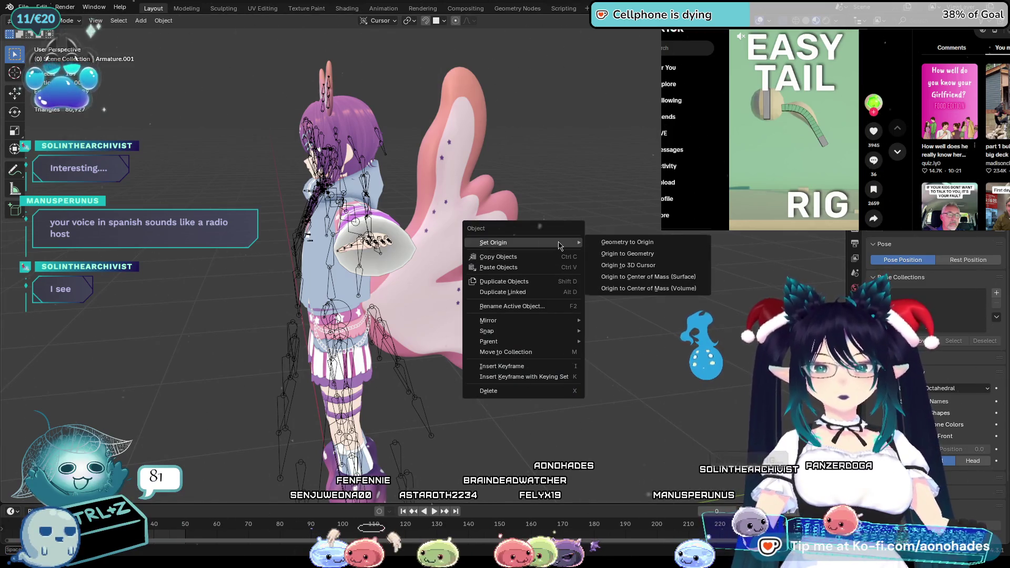
{"action": "mouse_move", "coordinate": [608, 387]}
{"action": "middle_mouse_down"}
{"action": "mouse_move", "coordinate": [683, 392]}
{"action": "mouse_move", "coordinate": [655, 350]}
{"action": "middle_mouse_up"}
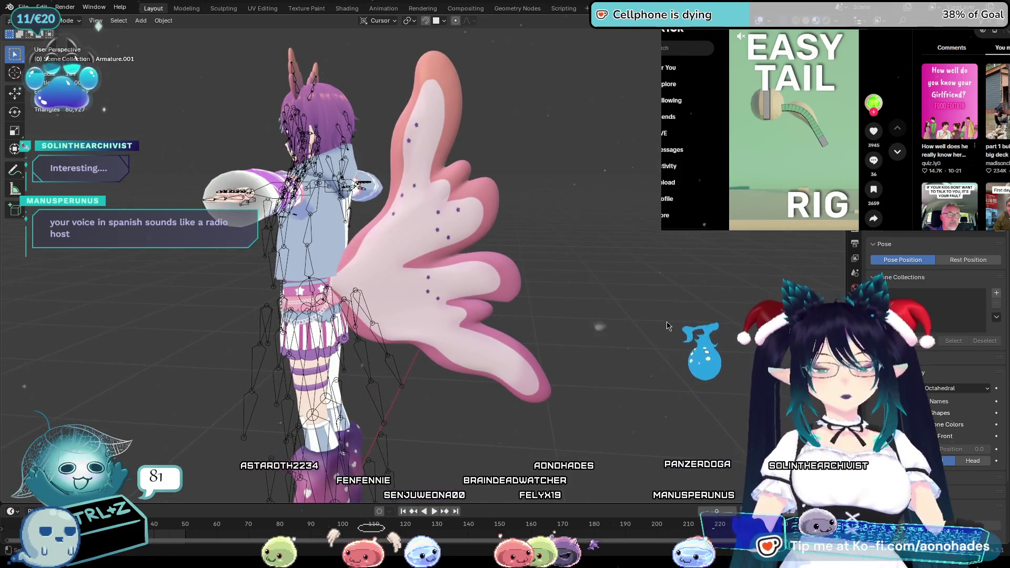
{"action": "key", "text": "shift+a"}
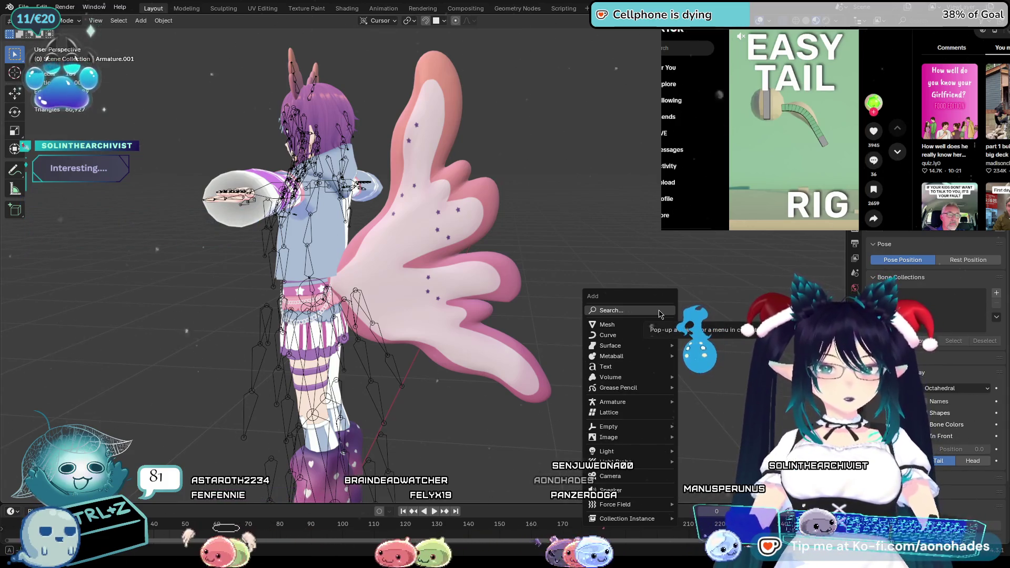
{"action": "mouse_move", "coordinate": [612, 402]}
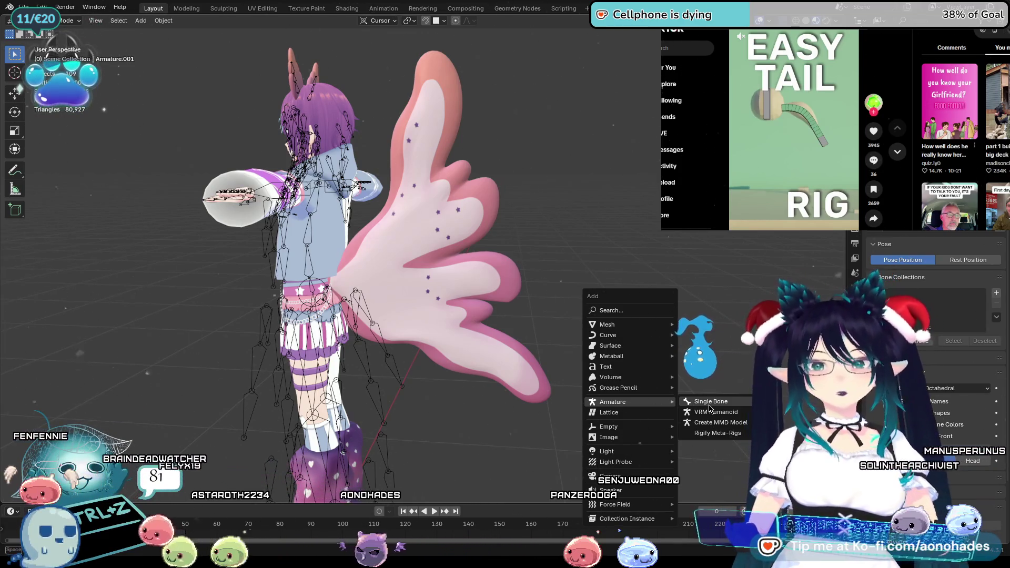
Step: Add a single-bone armature and switch it into bone Edit Mode
{"action": "left_click", "coordinate": [710, 408]}
{"action": "scroll", "coordinate": [543, 266], "scroll_direction": "up", "scroll_amount": 4}
{"action": "scroll", "coordinate": [508, 366], "scroll_direction": "down", "scroll_amount": 1}
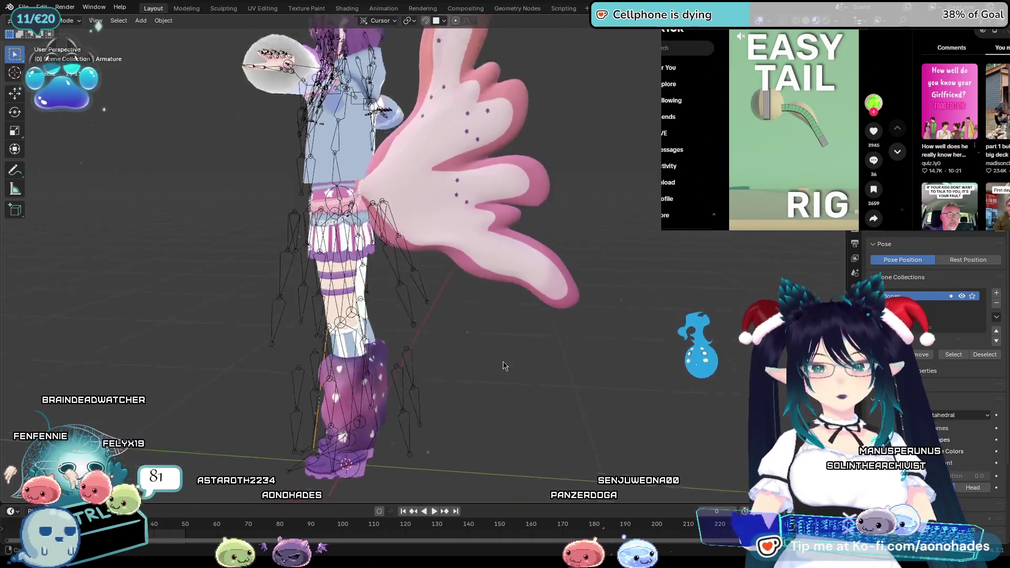
{"action": "scroll", "coordinate": [547, 421], "scroll_direction": "down", "scroll_amount": 2}
{"action": "middle_click_drag", "start_coordinate": [546, 422], "coordinate": [530, 386]}
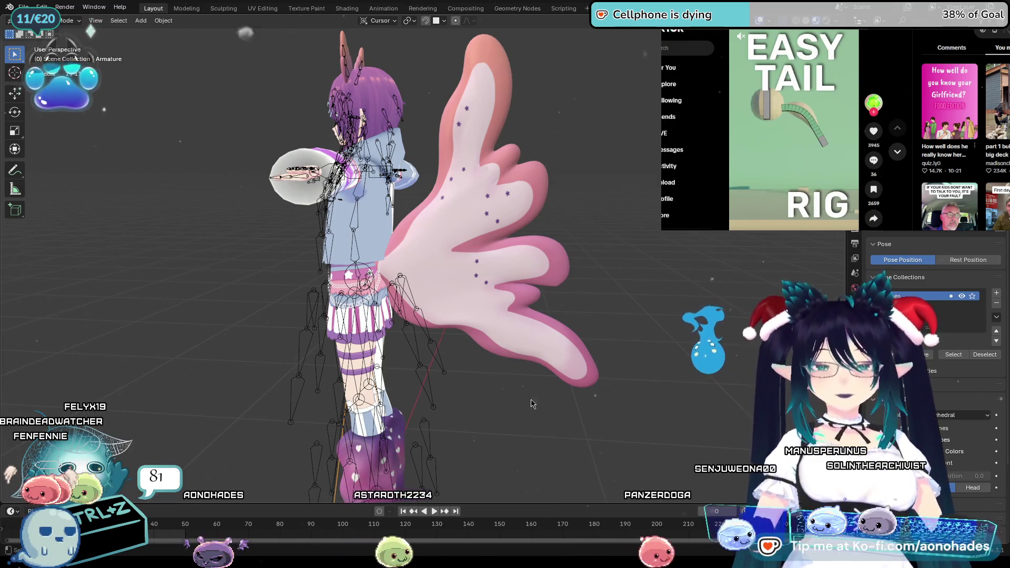
{"action": "key", "text": "shift+a"}
{"action": "left_click", "coordinate": [96, 25]}
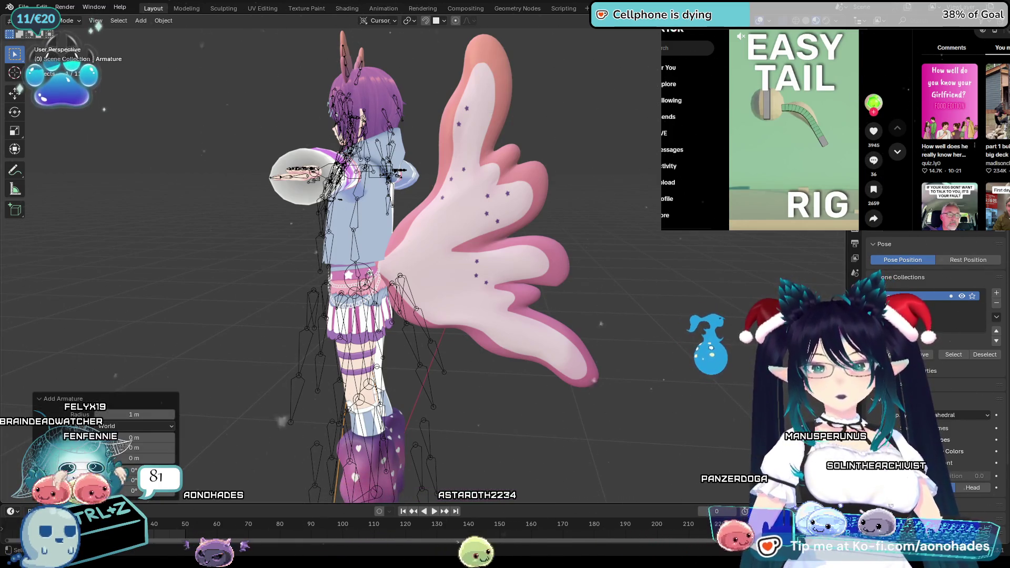
{"action": "key", "text": "ctrl+z"}
{"action": "key", "text": "shift+a"}
{"action": "left_click", "coordinate": [647, 341]}
{"action": "key", "text": "Tab"}
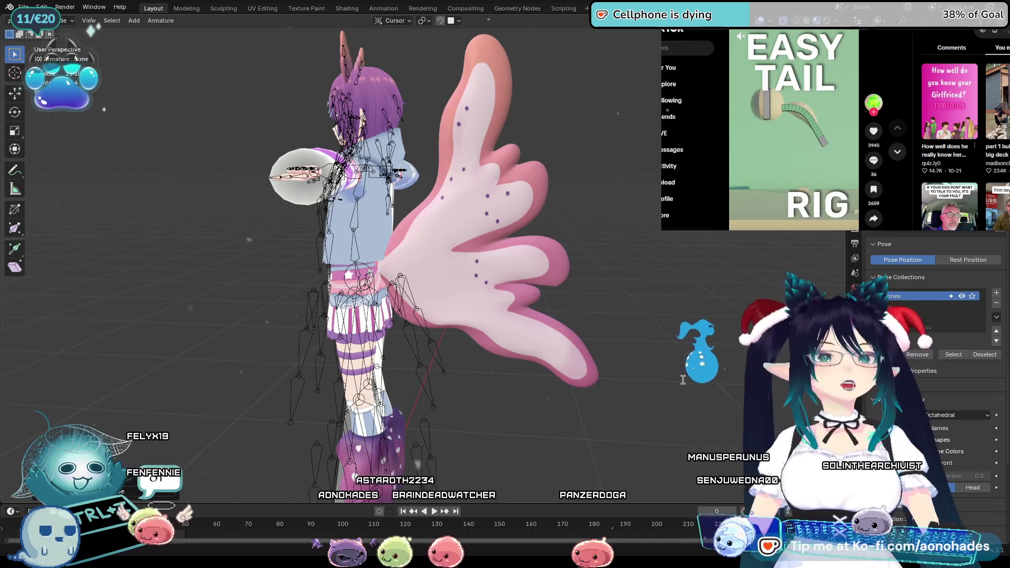
Step: Orbit to view the rig from above and make the L Warmer mesh active
{"action": "mouse_move", "coordinate": [683, 380]}
{"action": "middle_mouse_down"}
{"action": "mouse_move", "coordinate": [509, 328]}
{"action": "mouse_move", "coordinate": [564, 389]}
{"action": "mouse_move", "coordinate": [480, 395]}
{"action": "middle_mouse_up"}
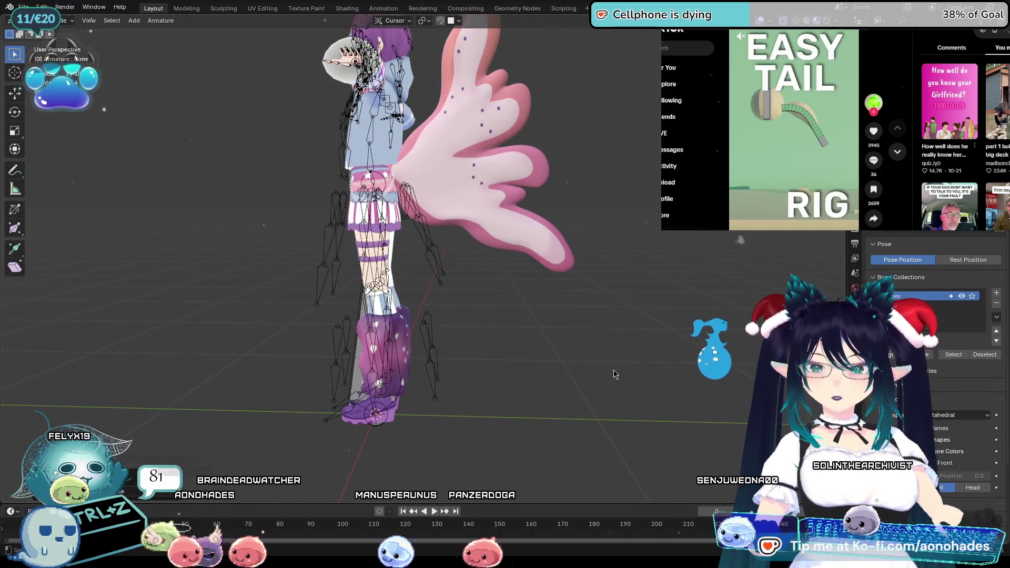
{"action": "left_click", "coordinate": [758, 158]}
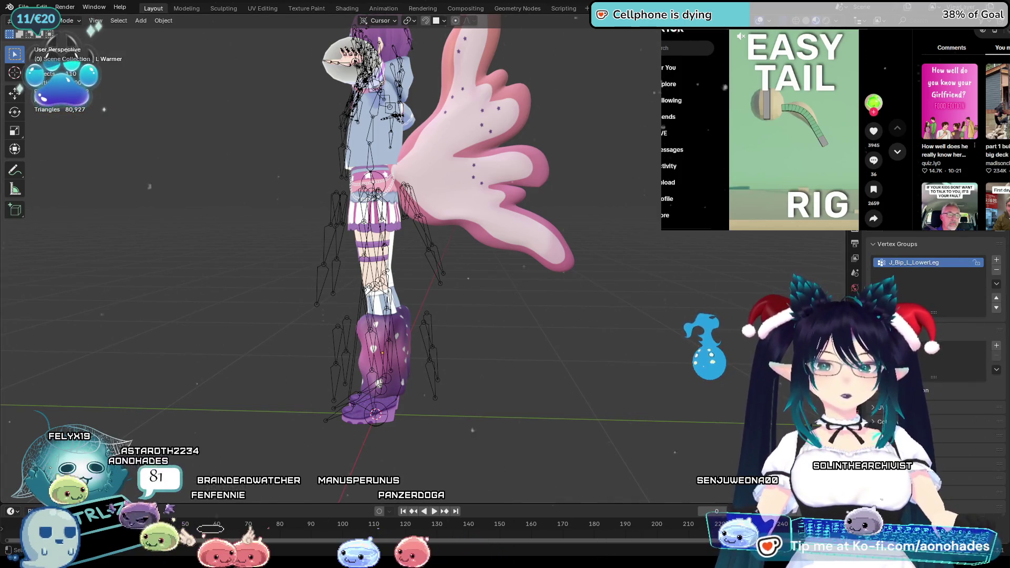
Step: Move the new armature up along Z to hip height, then edit its bones in Right Orthographic view
{"action": "left_click", "coordinate": [359, 348]}
{"action": "scroll", "coordinate": [509, 361], "scroll_direction": "up", "scroll_amount": 3}
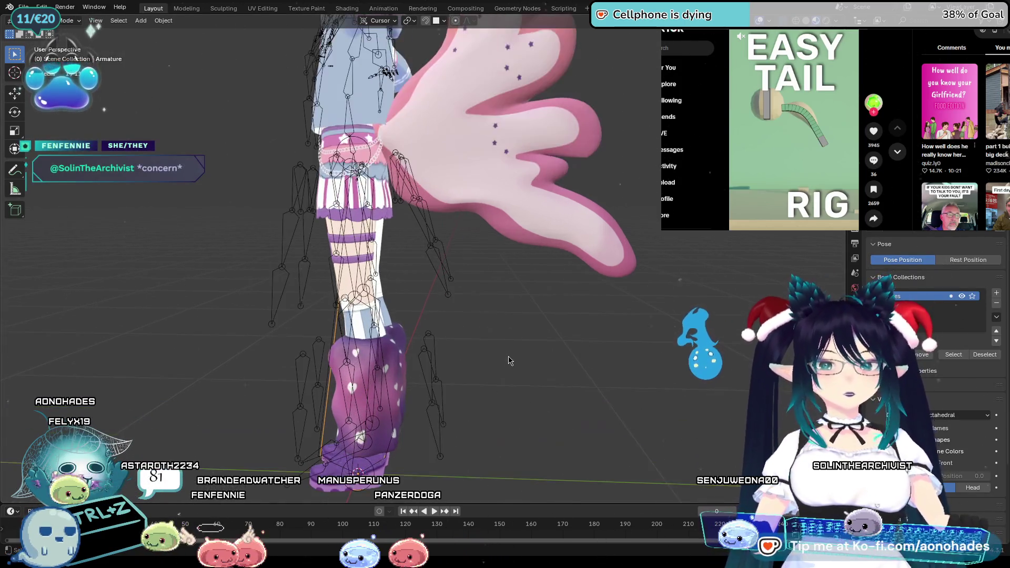
{"action": "scroll", "coordinate": [517, 352], "scroll_direction": "down", "scroll_amount": 2}
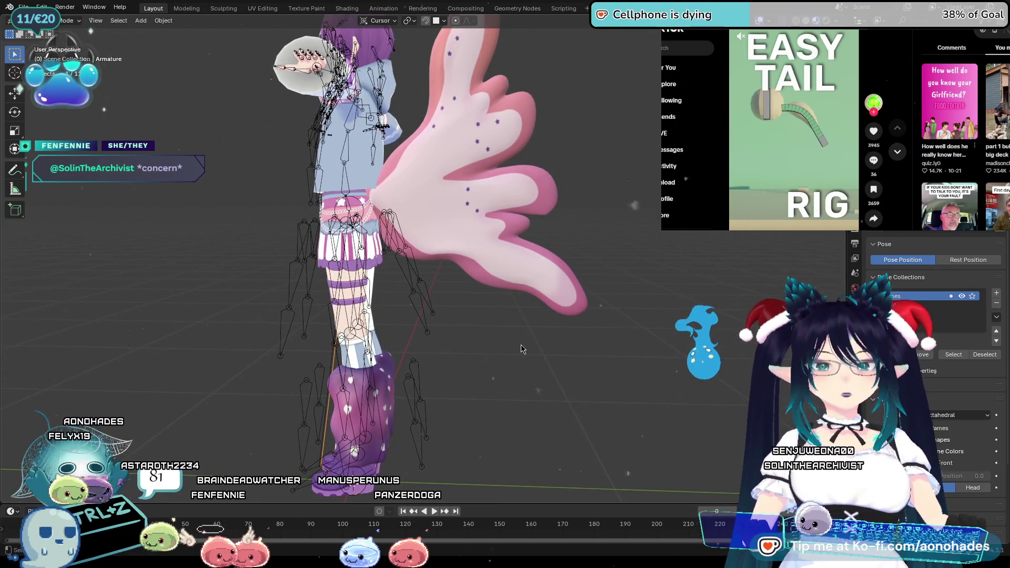
{"action": "key", "text": "g"}
{"action": "key", "text": "z"}
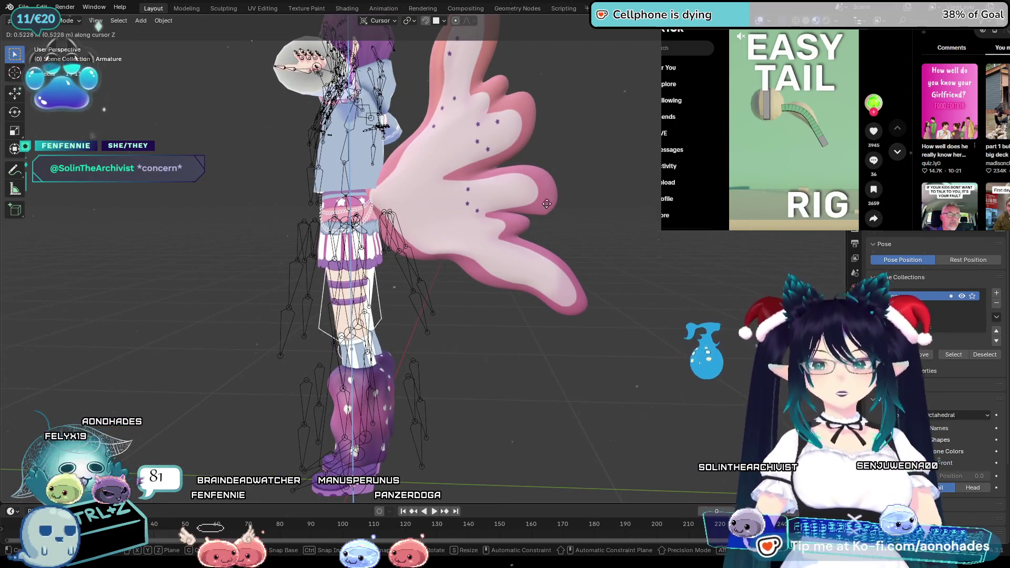
{"action": "left_click", "coordinate": [558, 107]}
{"action": "scroll", "coordinate": [522, 229], "scroll_direction": "up", "scroll_amount": 2}
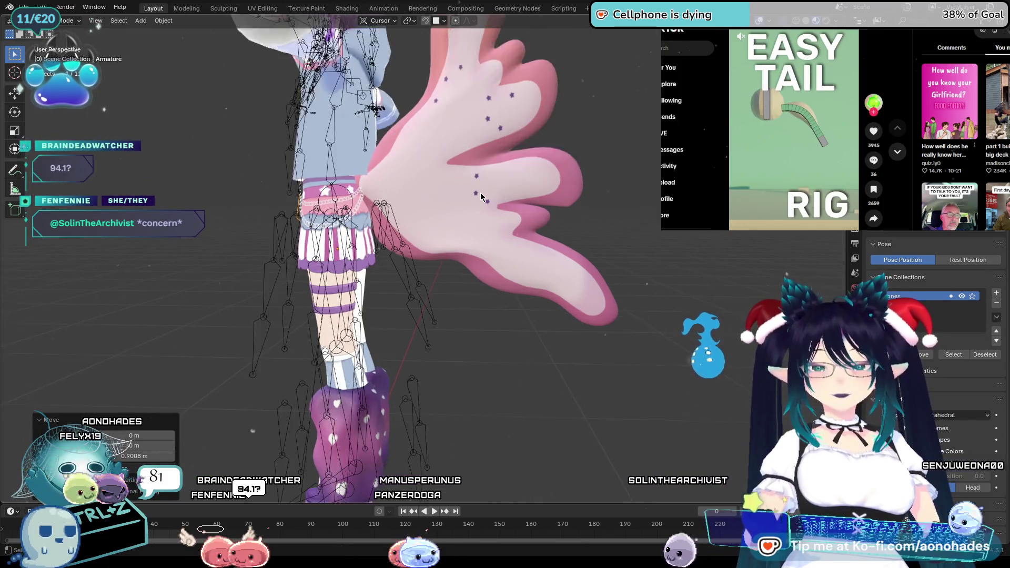
{"action": "scroll", "coordinate": [517, 231], "scroll_direction": "up", "scroll_amount": 2}
{"action": "middle_click_drag", "start_coordinate": [518, 231], "coordinate": [568, 253]}
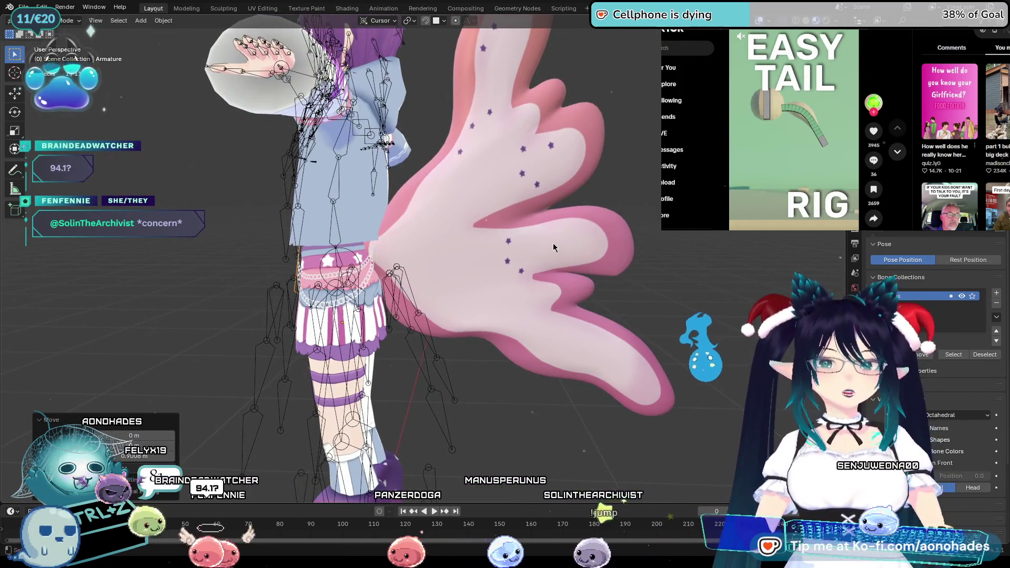
{"action": "middle_click_drag", "start_coordinate": [542, 267], "coordinate": [584, 263]}
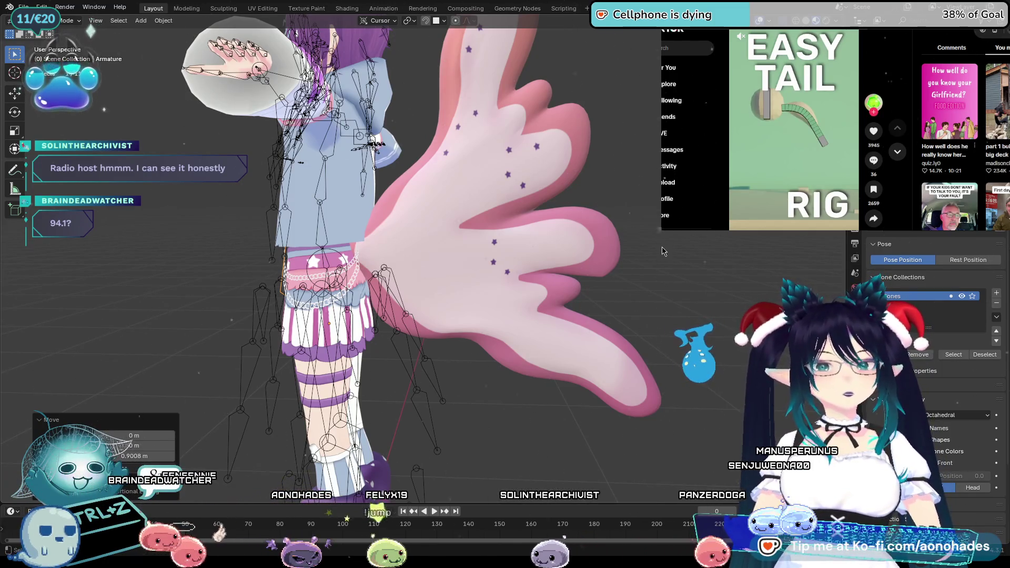
{"action": "key", "text": "Tab"}
{"action": "key", "text": "KP_3"}
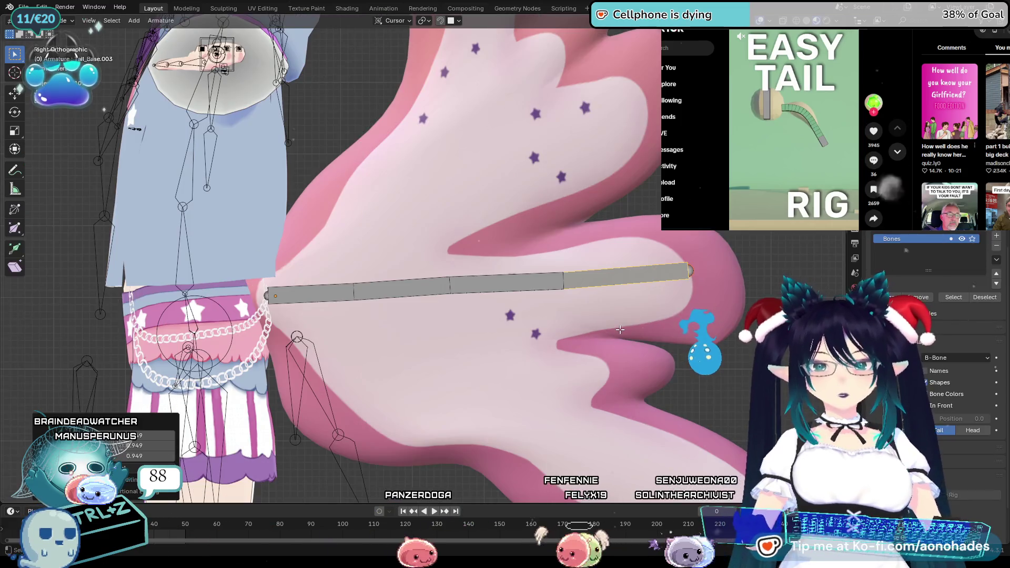
{"action": "scroll", "coordinate": [620, 330], "scroll_direction": "up", "scroll_amount": 2}
{"action": "scroll", "coordinate": [620, 329], "scroll_direction": "up", "scroll_amount": 1}
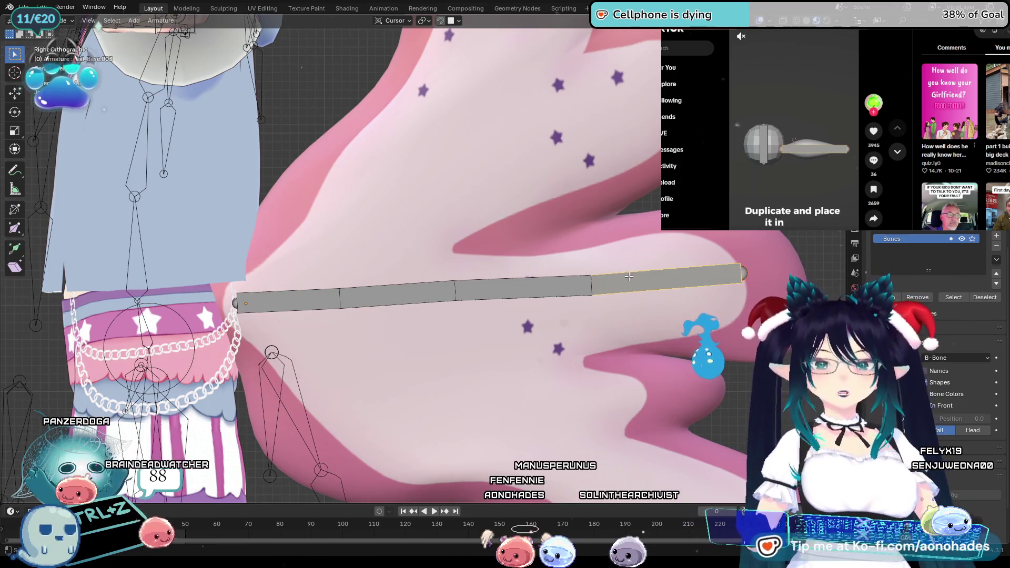
Step: Bring up the delete options for the chain's end bone
{"action": "key", "text": "x"}
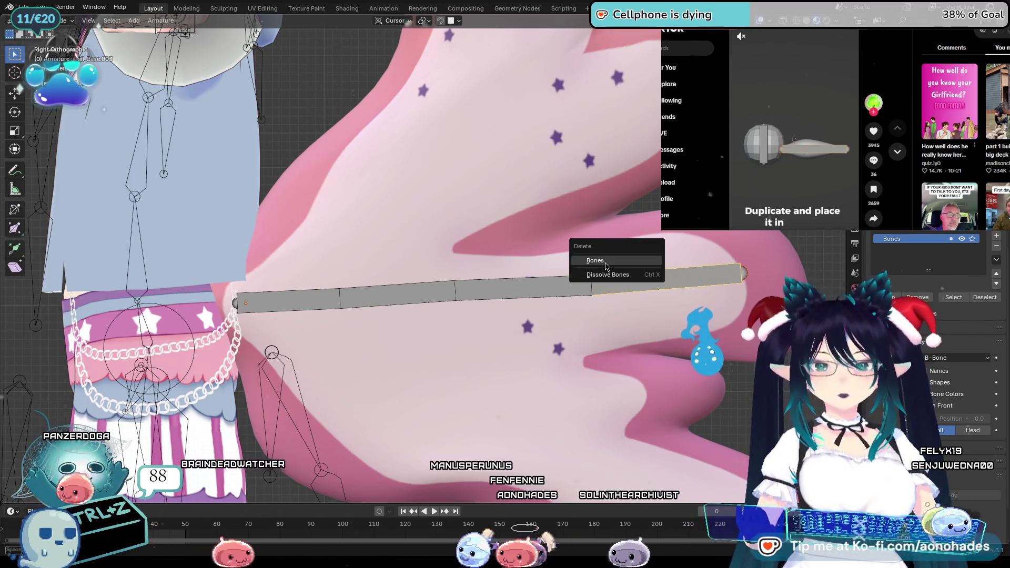
Step: Delete the end bone, dissolve the rest into one straight bone and start moving its tip
{"action": "left_click", "coordinate": [596, 260]}
{"action": "left_click", "coordinate": [427, 296]}
{"action": "key", "text": "x"}
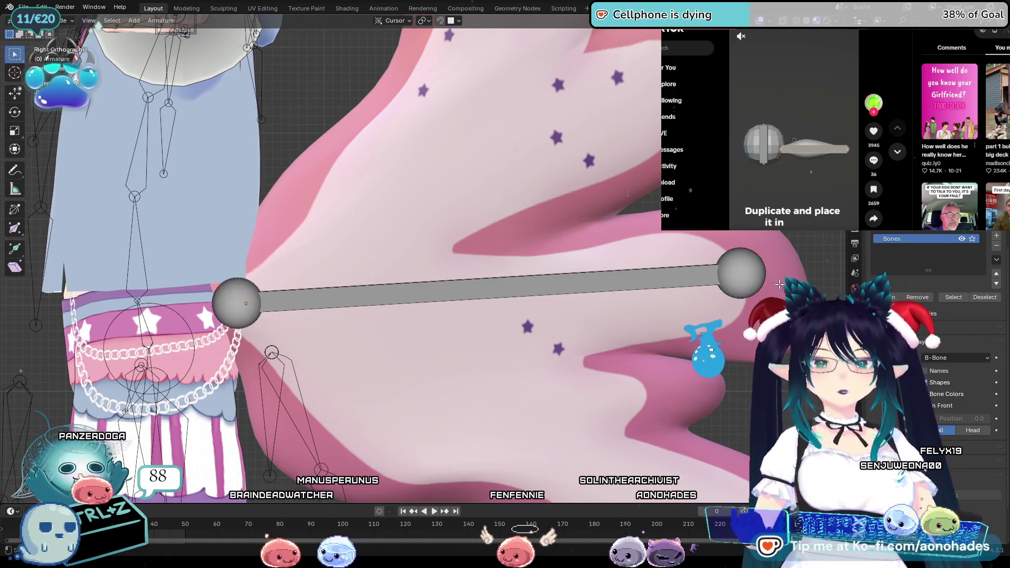
{"action": "scroll", "coordinate": [780, 284], "scroll_direction": "down", "scroll_amount": 1}
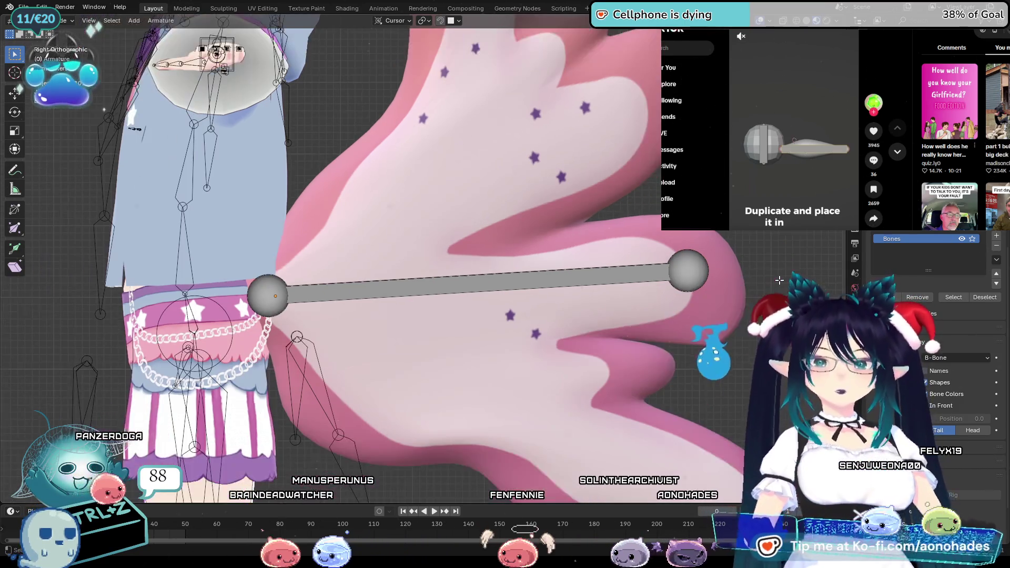
{"action": "scroll", "coordinate": [780, 284], "scroll_direction": "down", "scroll_amount": 1}
{"action": "scroll", "coordinate": [780, 285], "scroll_direction": "down", "scroll_amount": 1}
{"action": "middle_click_drag", "start_coordinate": [780, 284], "coordinate": [813, 276]}
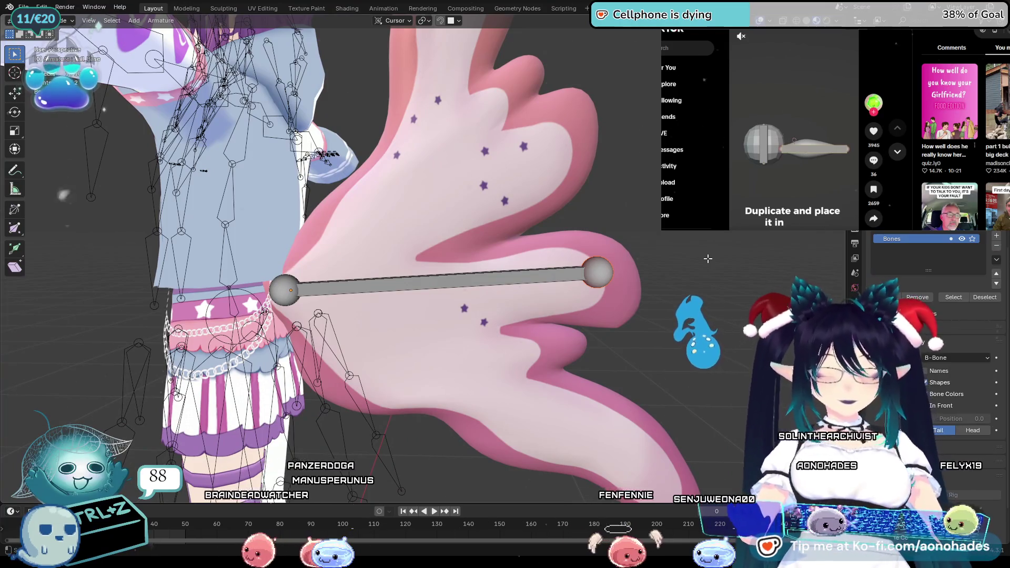
{"action": "key", "text": "g"}
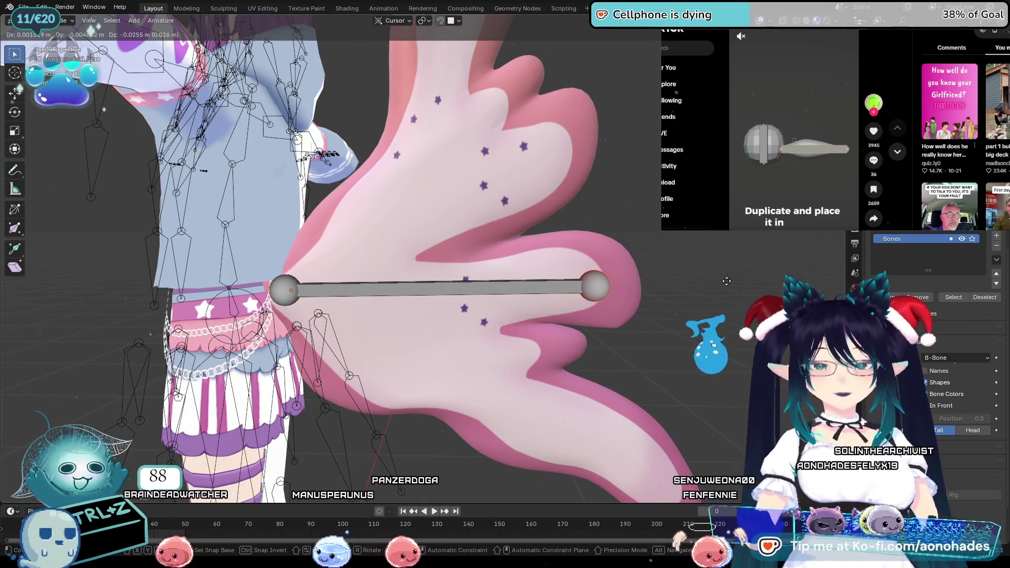
Step: Raise the tail bone's tip so it angles upward across the wing, then orbit to check it
{"action": "left_click", "coordinate": [718, 204]}
{"action": "mouse_move", "coordinate": [718, 204]}
{"action": "middle_mouse_down"}
{"action": "mouse_move", "coordinate": [569, 190]}
{"action": "mouse_move", "coordinate": [578, 214]}
{"action": "middle_mouse_up"}
{"action": "scroll", "coordinate": [554, 182], "scroll_direction": "down", "scroll_amount": 2}
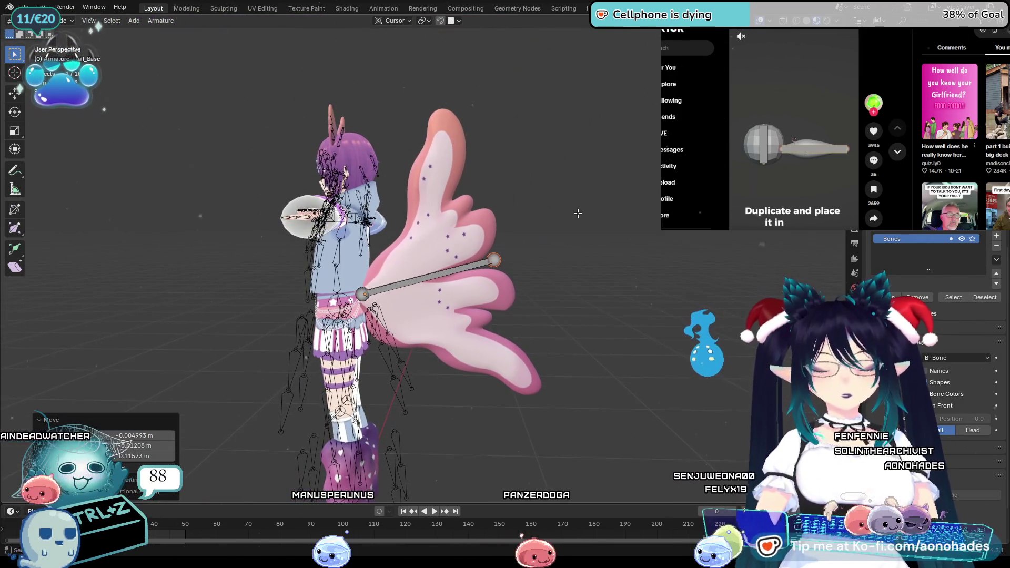
{"action": "scroll", "coordinate": [513, 244], "scroll_direction": "up", "scroll_amount": 1}
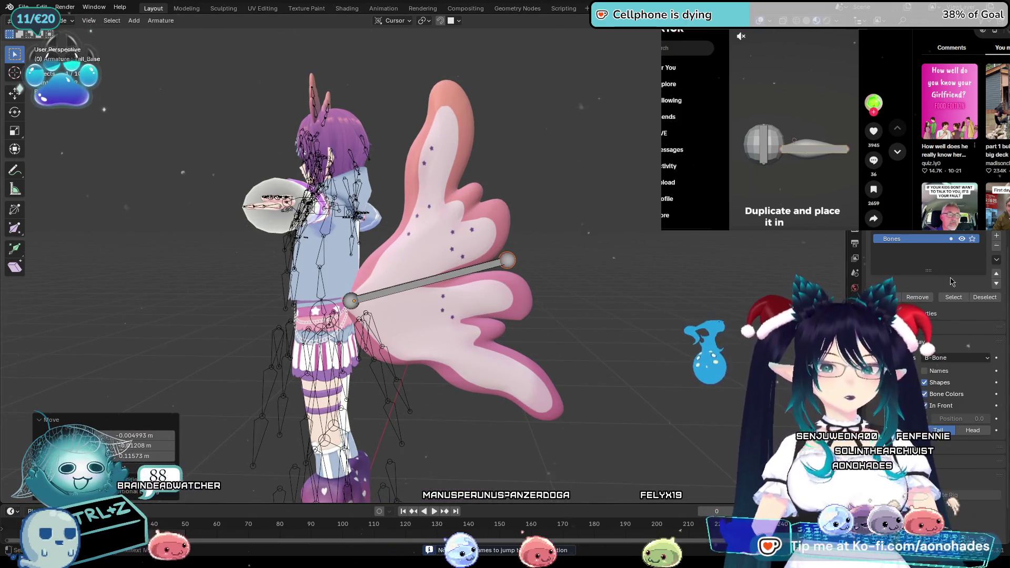
{"action": "scroll", "coordinate": [521, 260], "scroll_direction": "up", "scroll_amount": 1}
{"action": "scroll", "coordinate": [572, 258], "scroll_direction": "up", "scroll_amount": 1}
{"action": "scroll", "coordinate": [588, 256], "scroll_direction": "up", "scroll_amount": 1}
{"action": "scroll", "coordinate": [624, 252], "scroll_direction": "up", "scroll_amount": 1}
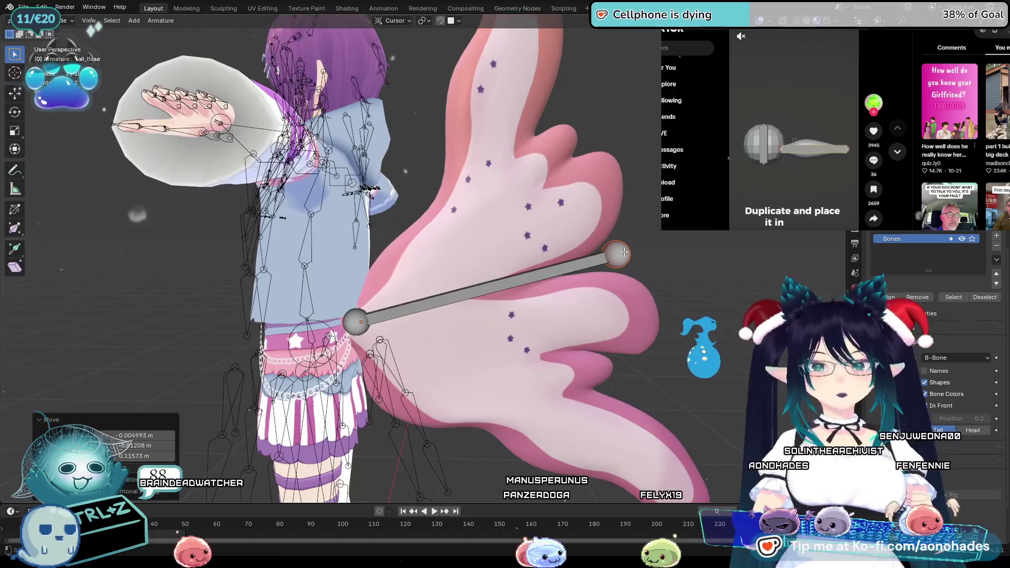
{"action": "middle_click_drag", "start_coordinate": [633, 260], "coordinate": [766, 284]}
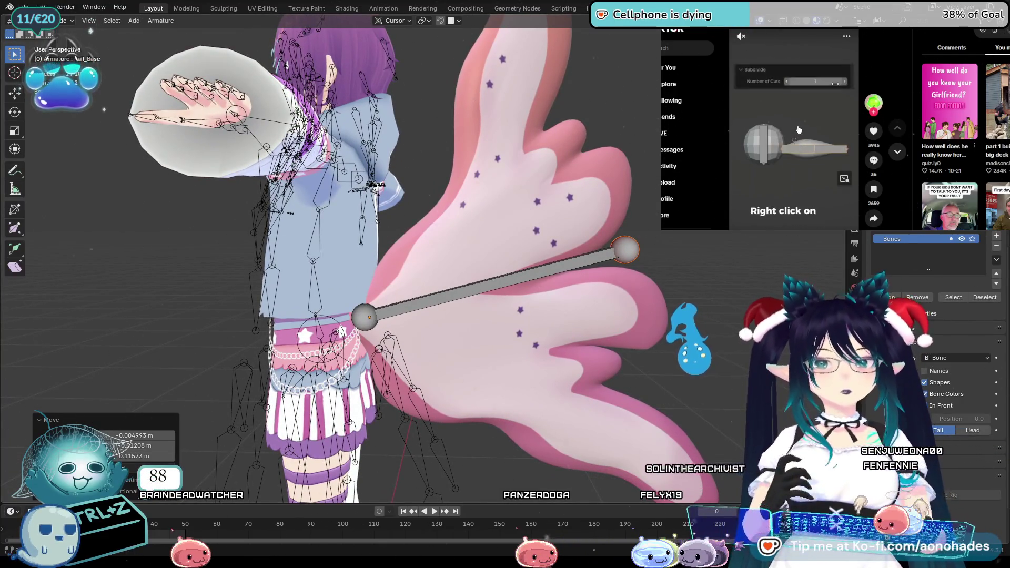
Step: Select the tail bone and bring up its editing commands
{"action": "right_click", "coordinate": [462, 287]}
{"action": "left_click", "coordinate": [463, 287]}
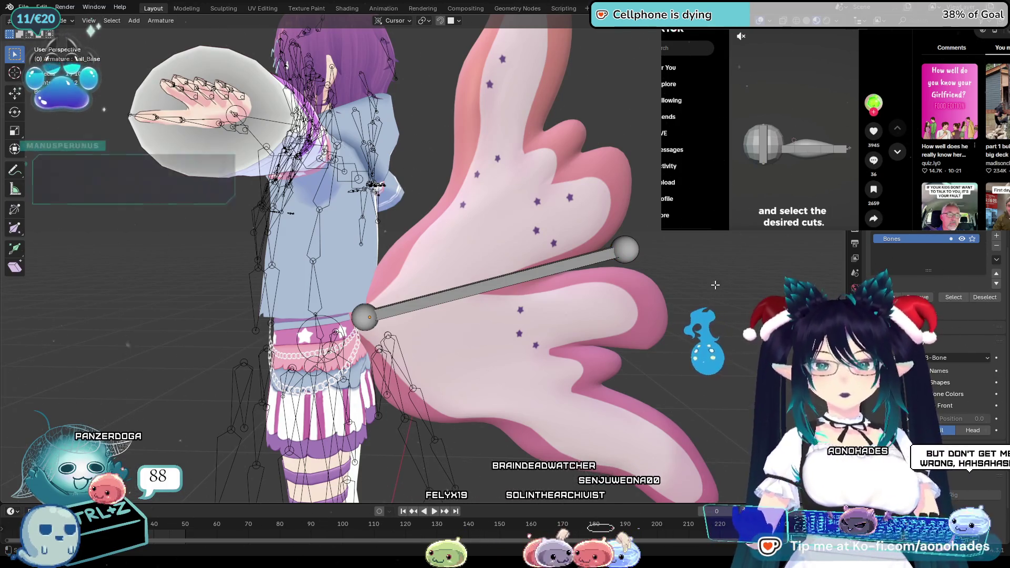
{"action": "left_click", "coordinate": [454, 301]}
{"action": "right_click", "coordinate": [454, 301]}
{"action": "key", "text": "Escape"}
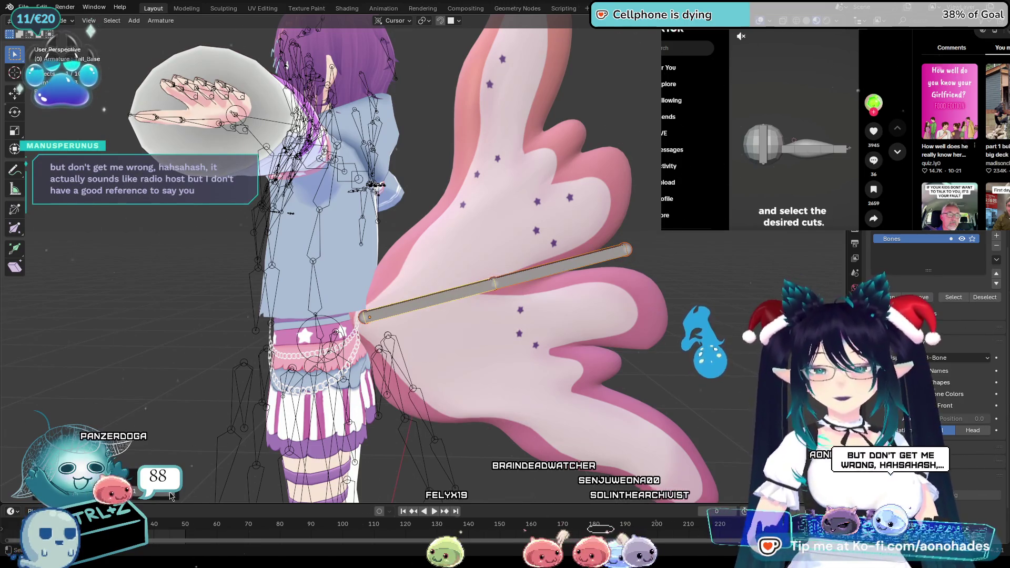
Step: Subdivide the tail bone into a chain of shorter segments and deselect them
{"action": "left_click", "coordinate": [172, 495]}
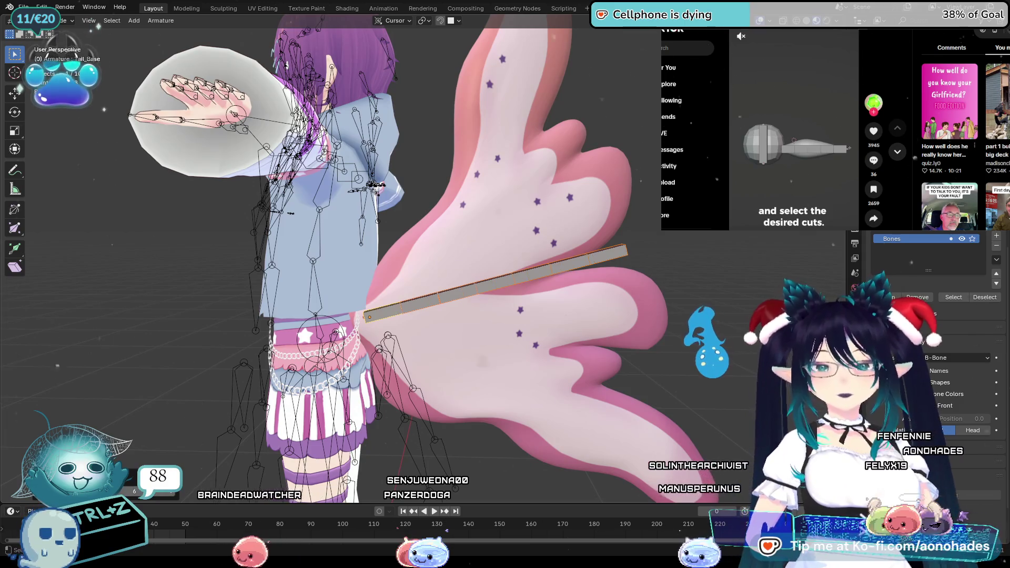
{"action": "left_click", "coordinate": [779, 278]}
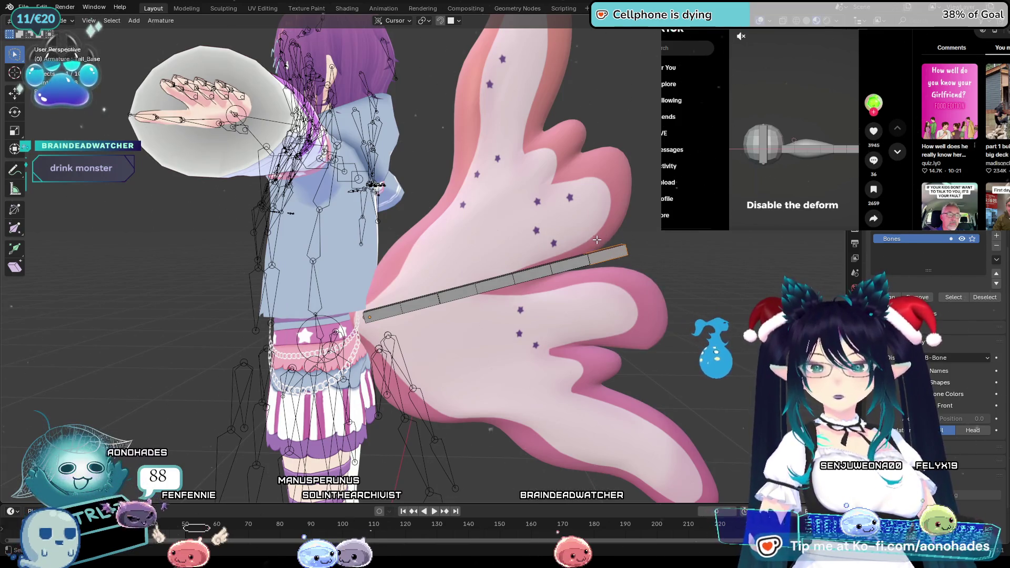
{"action": "left_click", "coordinate": [339, 313]}
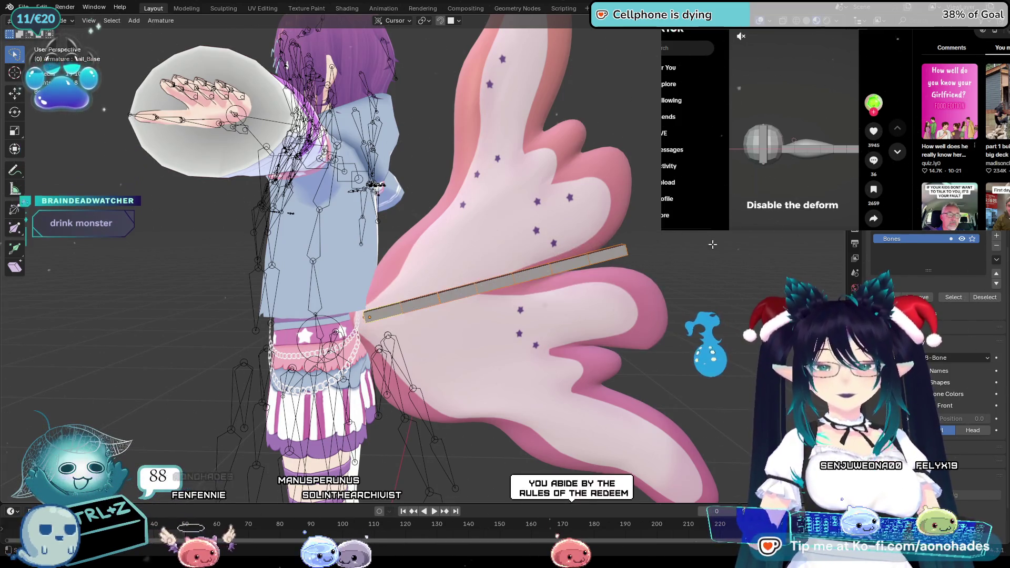
{"action": "scroll", "coordinate": [755, 249], "scroll_direction": "up", "scroll_amount": 1}
{"action": "scroll", "coordinate": [755, 250], "scroll_direction": "up", "scroll_amount": 1}
Step: Undo the last edits and shift the tail chain so its base meets the lower back
{"action": "key", "text": "ctrl+z"}
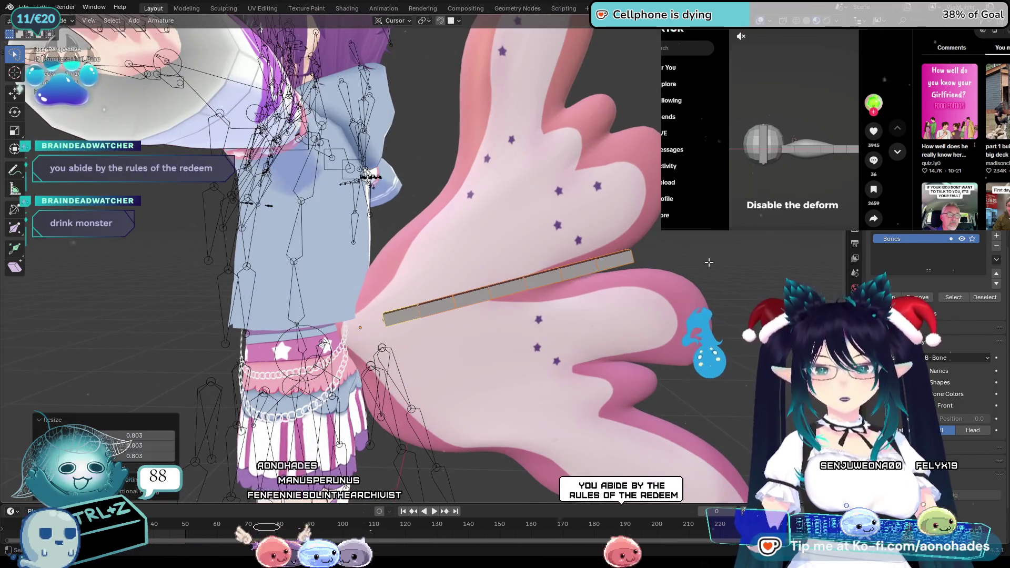
{"action": "key", "text": "ctrl+z"}
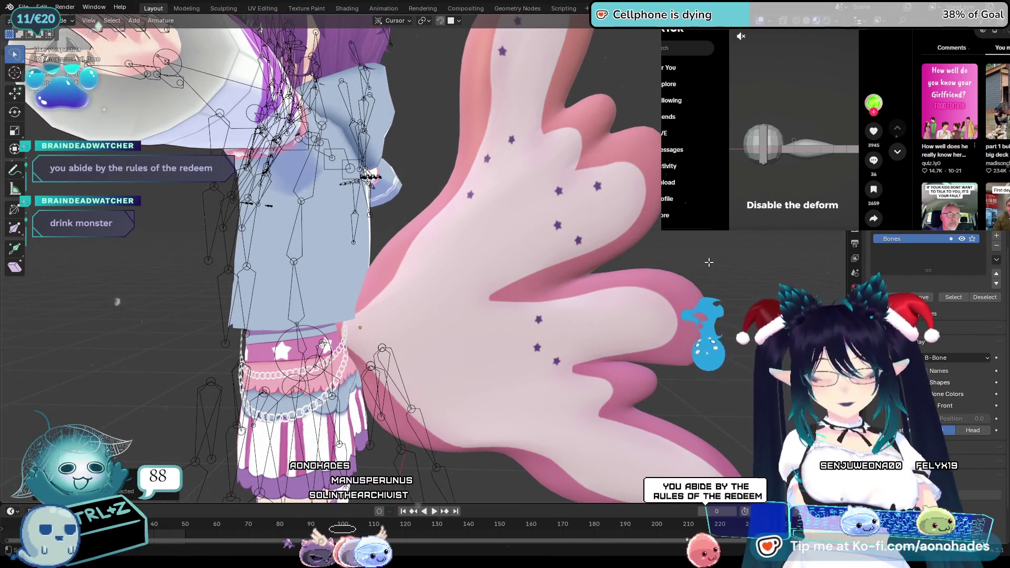
{"action": "key", "text": "e"}
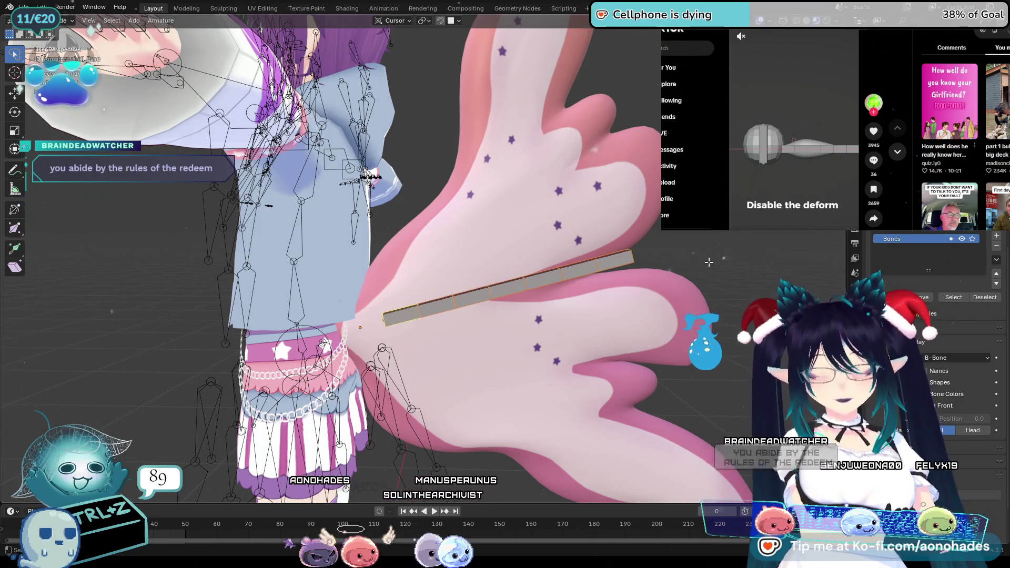
{"action": "left_click", "coordinate": [589, 271]}
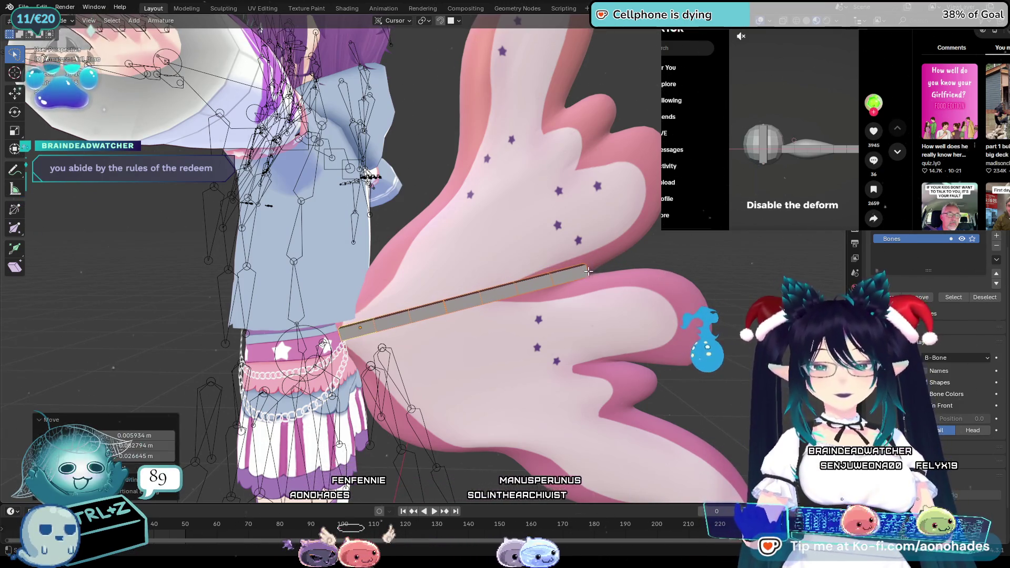
{"action": "middle_click_drag", "start_coordinate": [661, 272], "coordinate": [706, 256]}
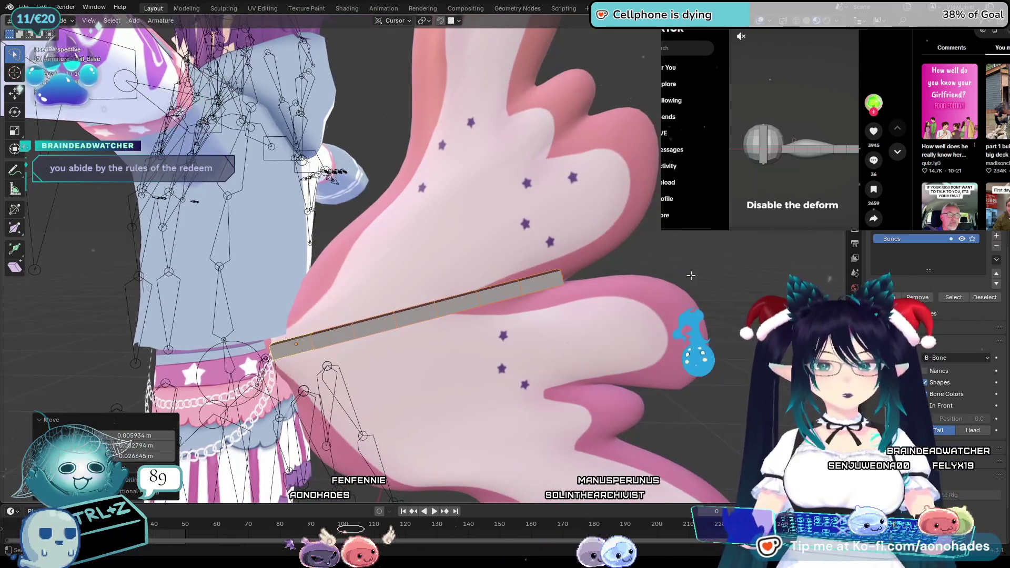
Step: Shrink the tail chain slightly and start extruding a new bone from its tip
{"action": "key", "text": "r"}
{"action": "left_click", "coordinate": [705, 257]}
{"action": "scroll", "coordinate": [655, 295], "scroll_direction": "up", "scroll_amount": 2}
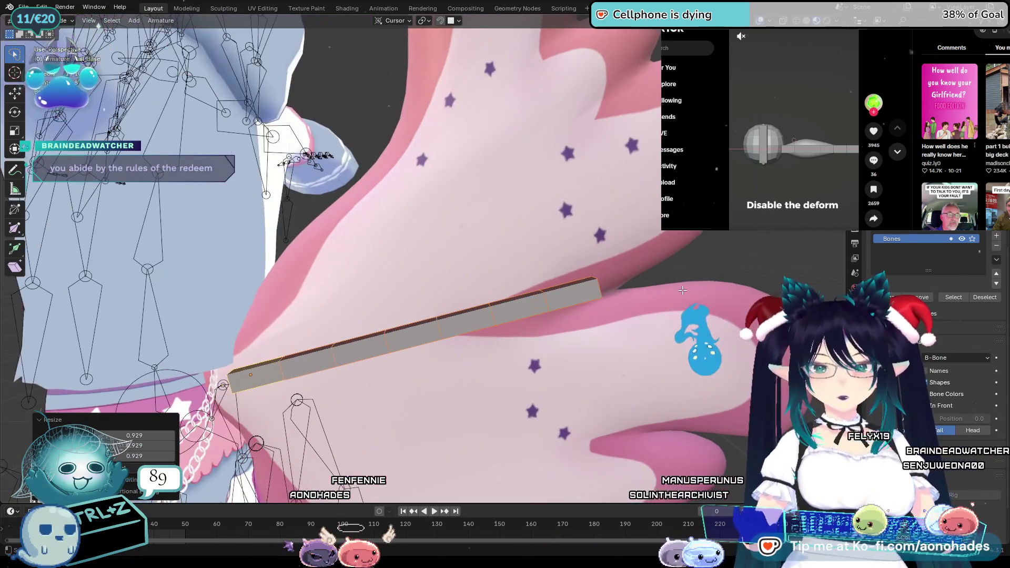
{"action": "scroll", "coordinate": [655, 293], "scroll_direction": "up", "scroll_amount": 2}
{"action": "middle_click_drag", "start_coordinate": [655, 294], "coordinate": [574, 298]}
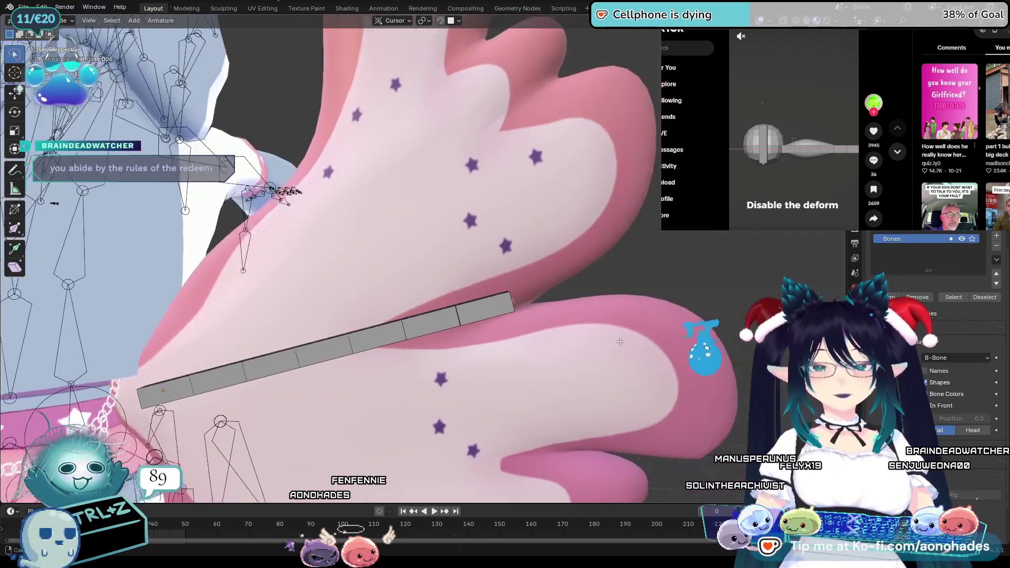
{"action": "key", "text": "e"}
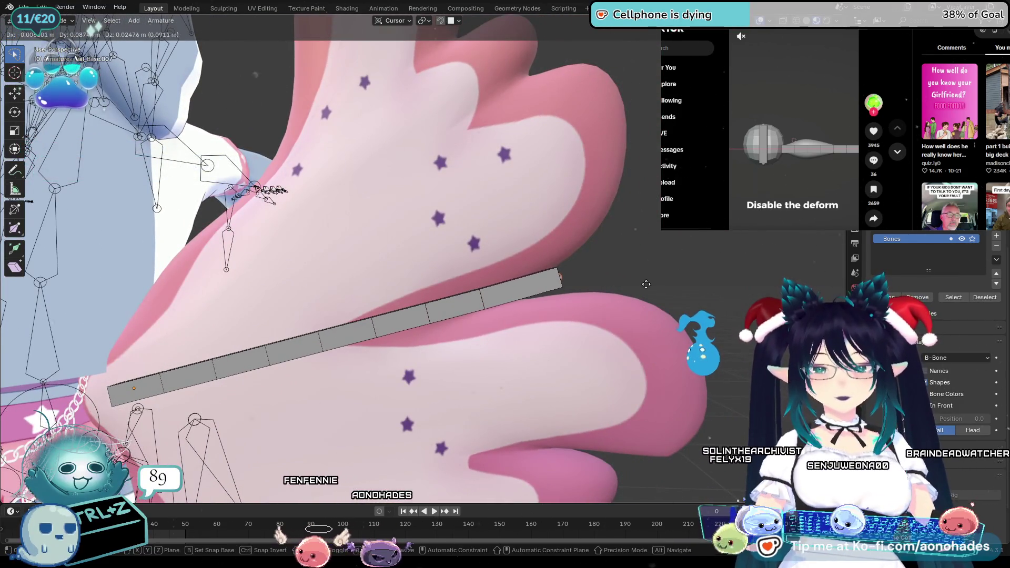
Step: Place the new tip bone, nudge it into position and show its Bone properties
{"action": "left_click", "coordinate": [680, 282]}
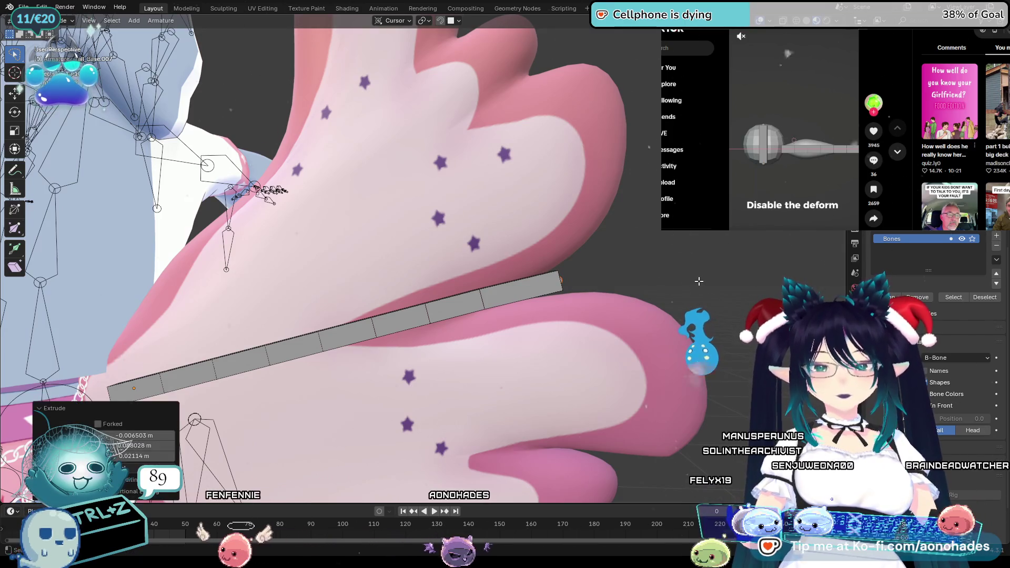
{"action": "key", "text": "g"}
{"action": "left_click", "coordinate": [721, 283]}
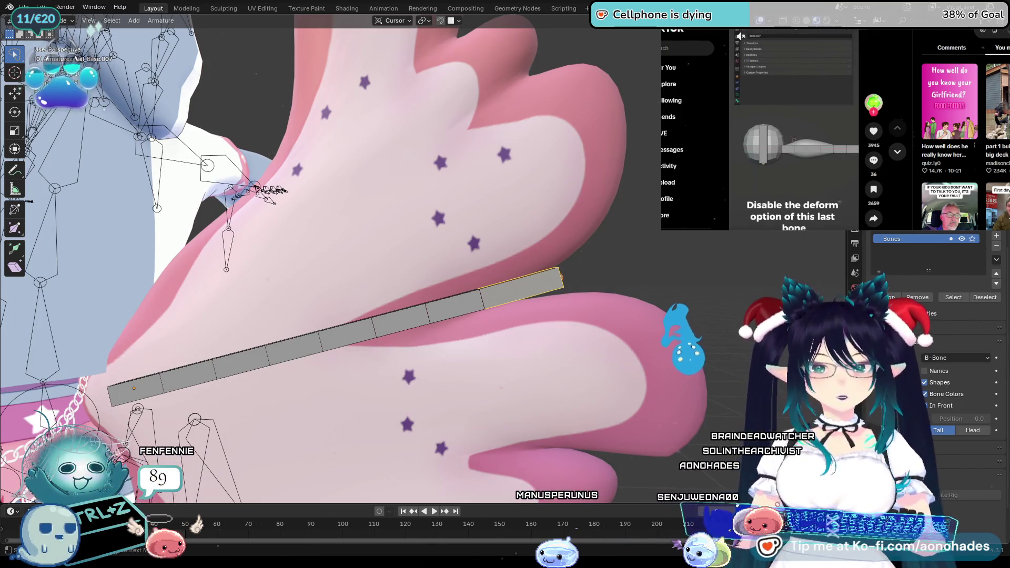
{"action": "scroll", "coordinate": [932, 316], "scroll_direction": "up", "scroll_amount": 3}
{"action": "scroll", "coordinate": [932, 316], "scroll_direction": "up", "scroll_amount": 1}
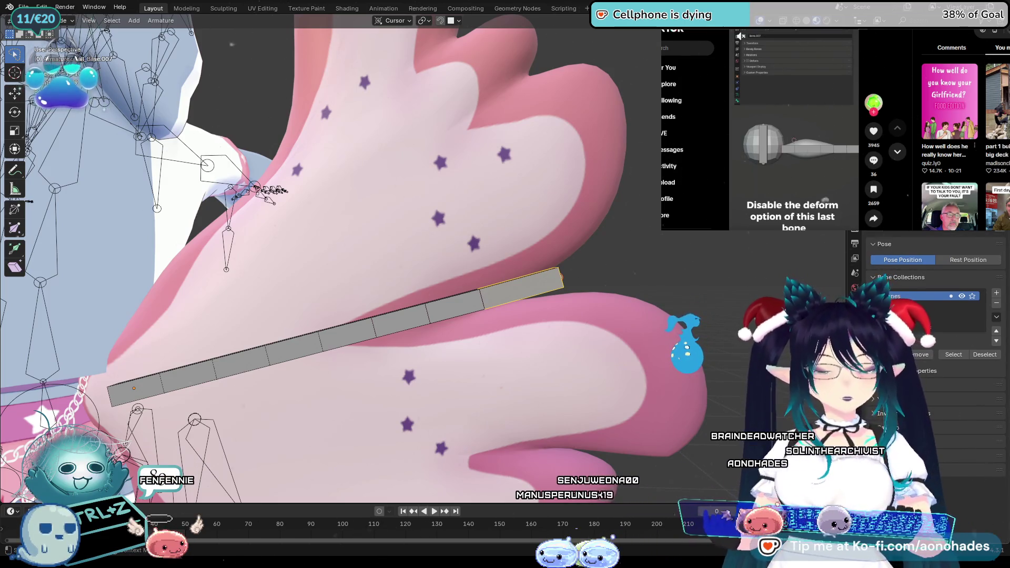
{"action": "left_click", "coordinate": [856, 300]}
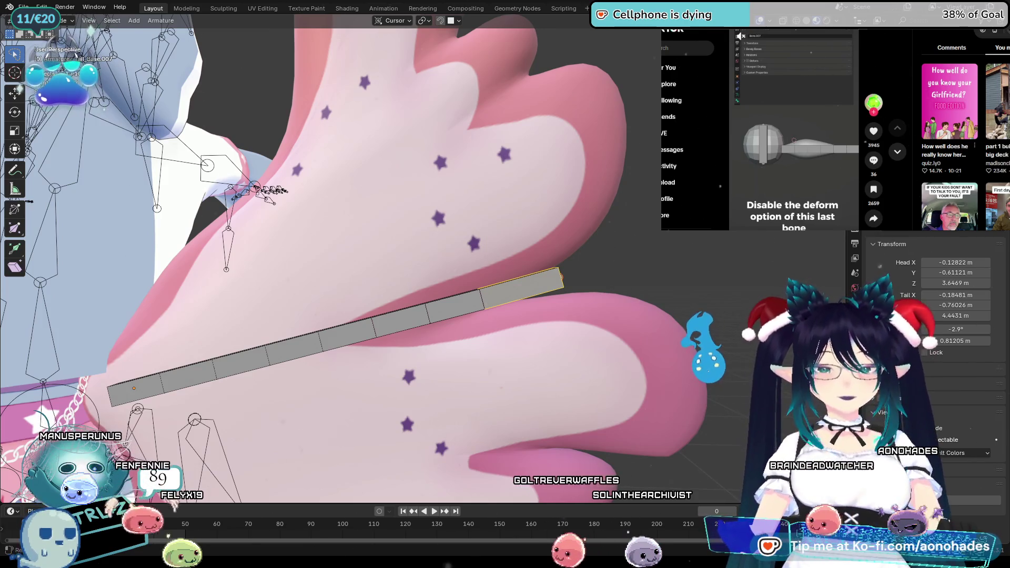
{"action": "key", "text": "ctrl+z"}
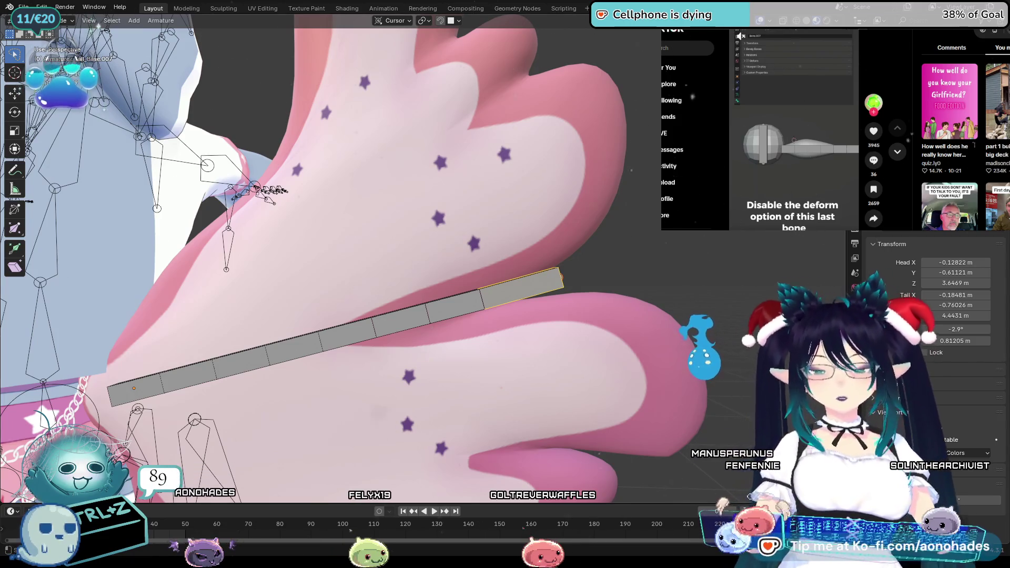
{"action": "middle_click_drag", "start_coordinate": [711, 339], "coordinate": [723, 345]}
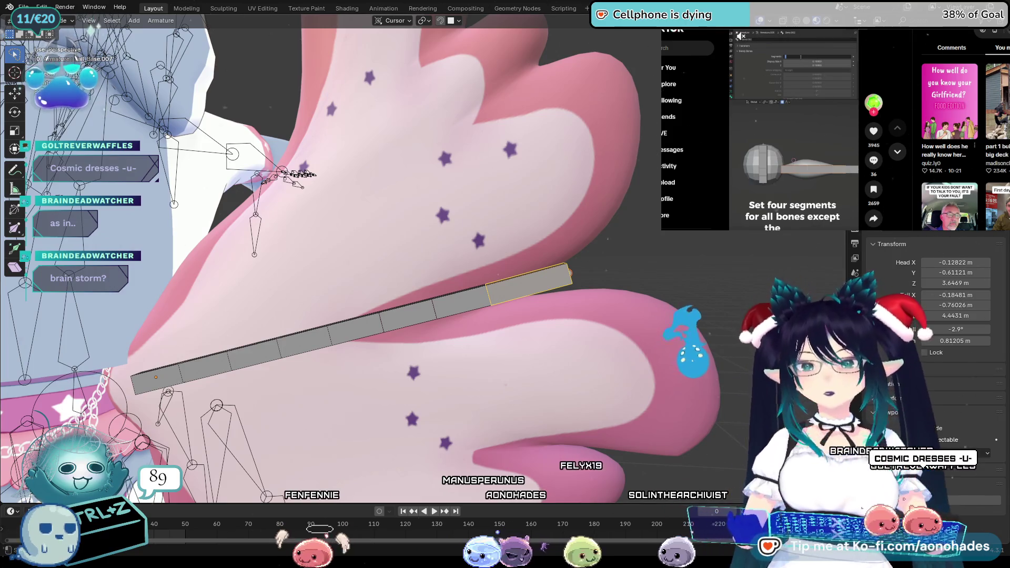
Step: Select the tail bones from the base up to a middle bone
{"action": "left_click", "coordinate": [397, 323]}
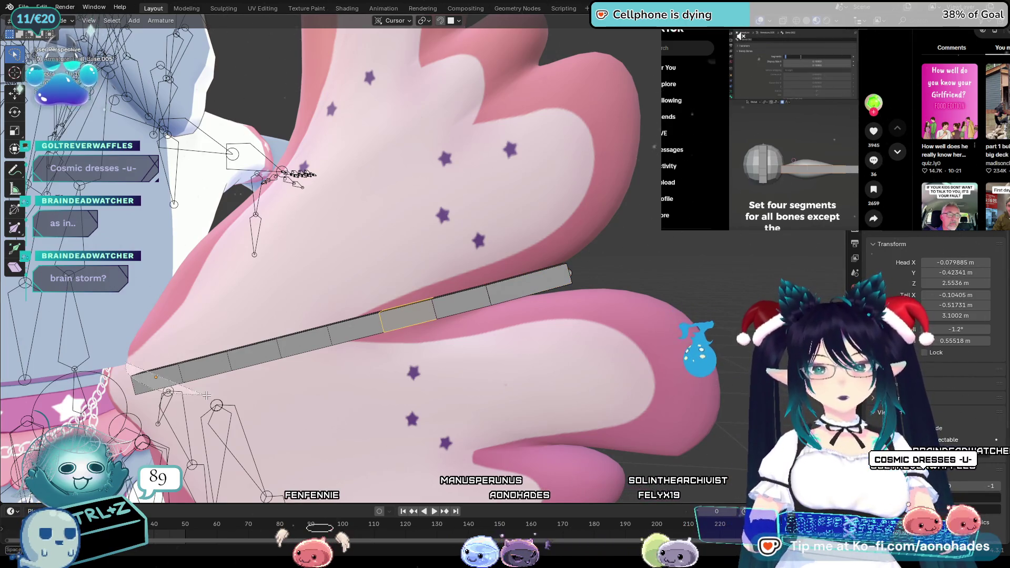
{"action": "left_click", "coordinate": [189, 381], "text": "ctrl"}
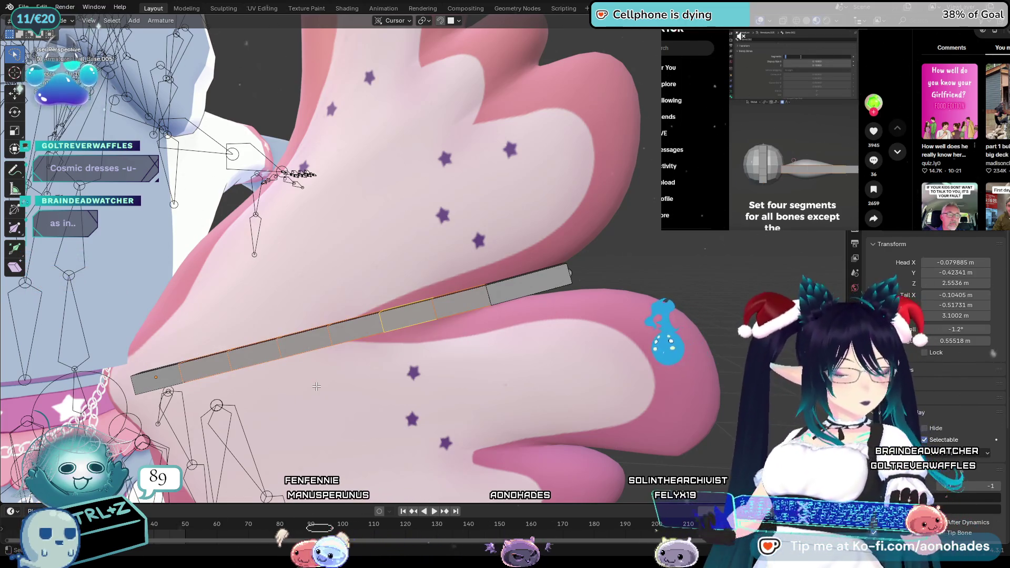
{"action": "key", "text": "alt+a"}
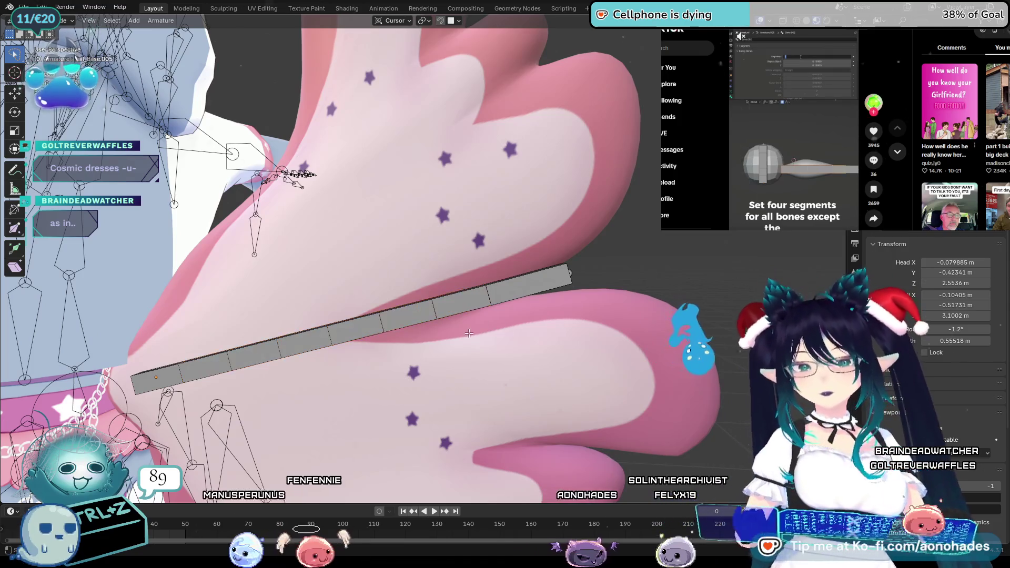
{"action": "key", "text": "ctrl+z"}
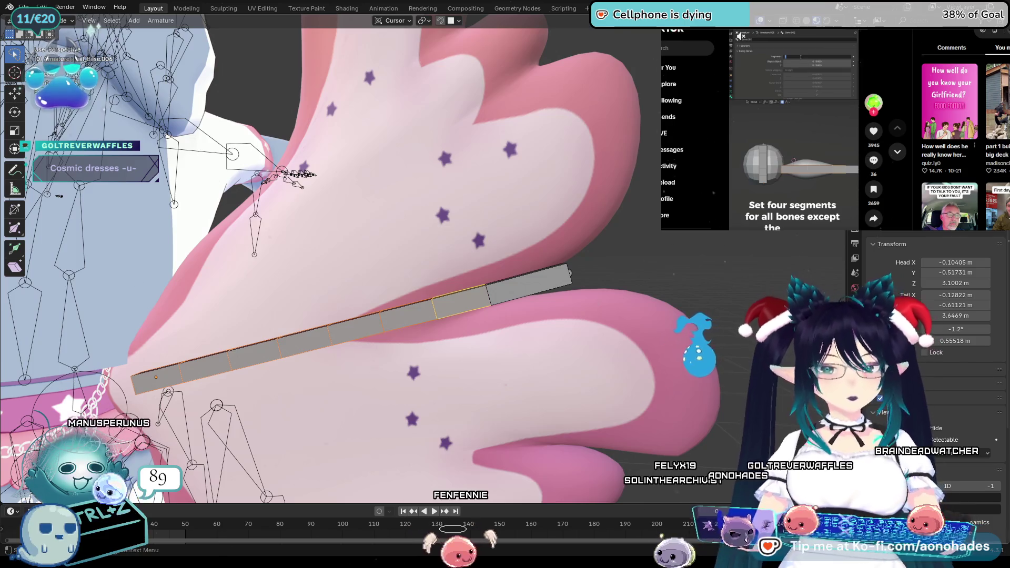
Step: Expand Bendy Bones and raise the active bone's Segments toward 4
{"action": "left_click", "coordinate": [900, 367]}
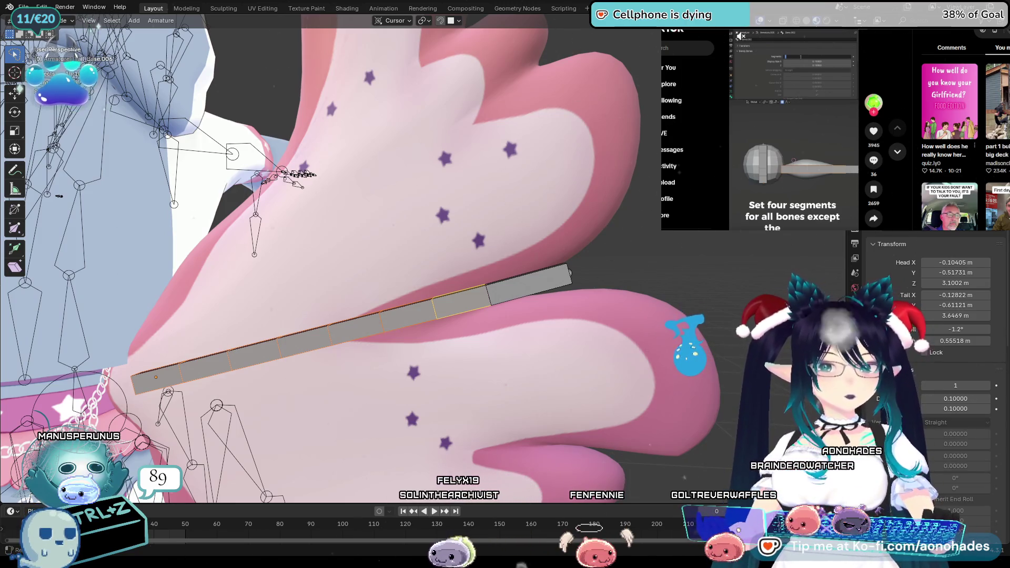
{"action": "left_click", "coordinate": [987, 388]}
{"action": "type", "text": "4"}
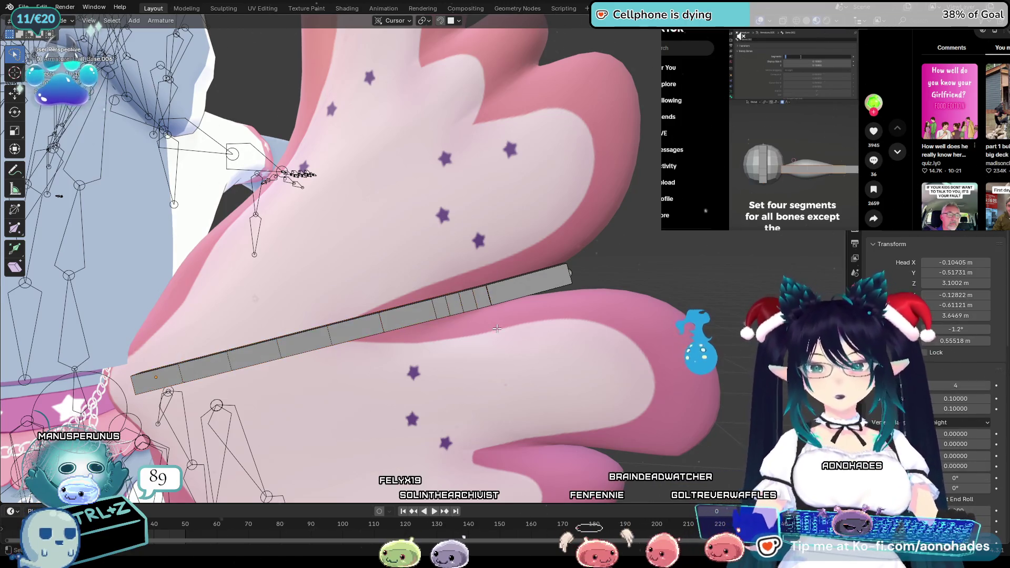
Step: Step through Tail.003, Tail.004 and the base bones, raising the base bone's B-Bone segments
{"action": "left_click", "coordinate": [194, 372]}
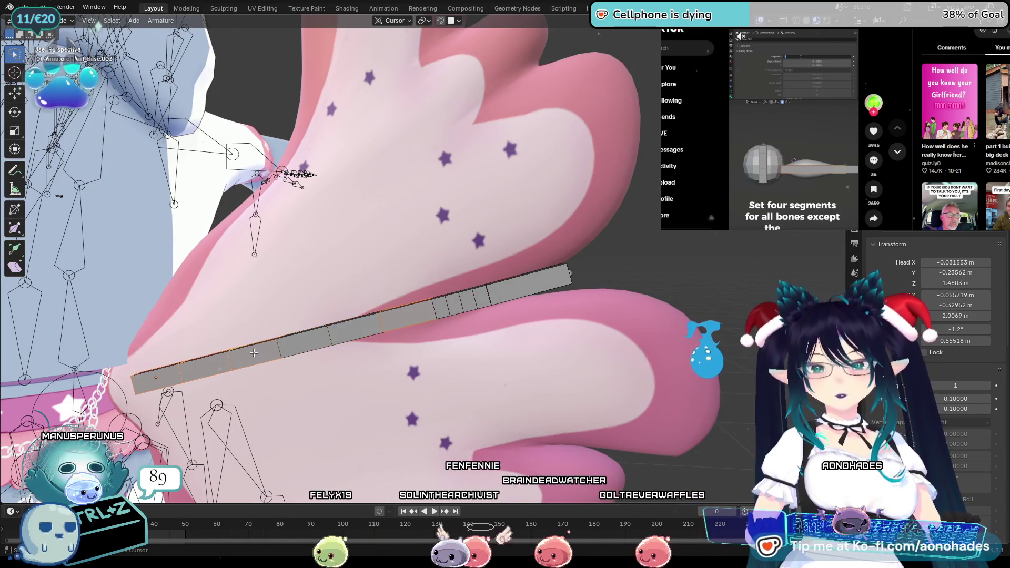
{"action": "left_click", "coordinate": [314, 348]}
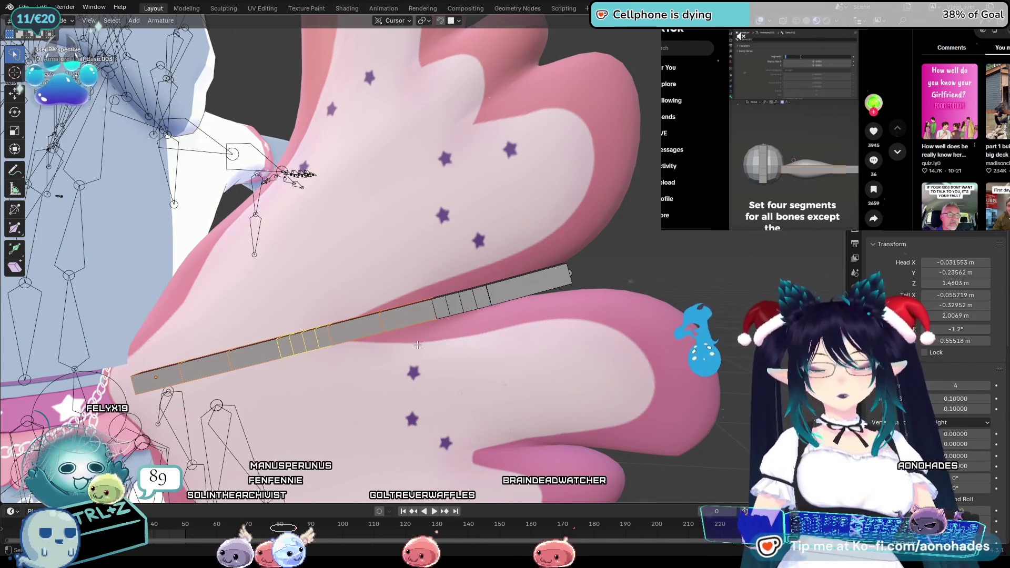
{"action": "left_click", "coordinate": [343, 326]}
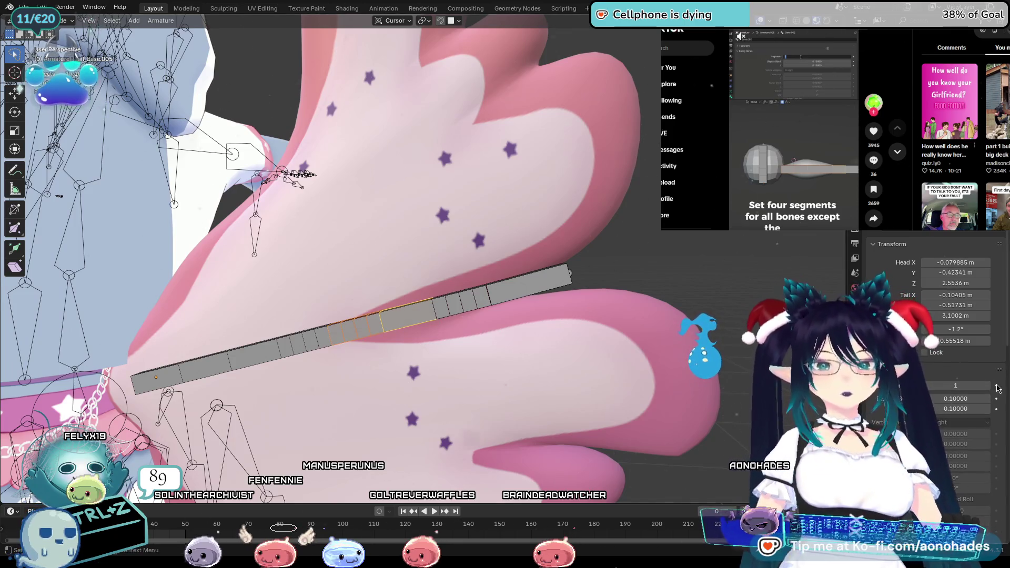
{"action": "left_click", "coordinate": [251, 356]}
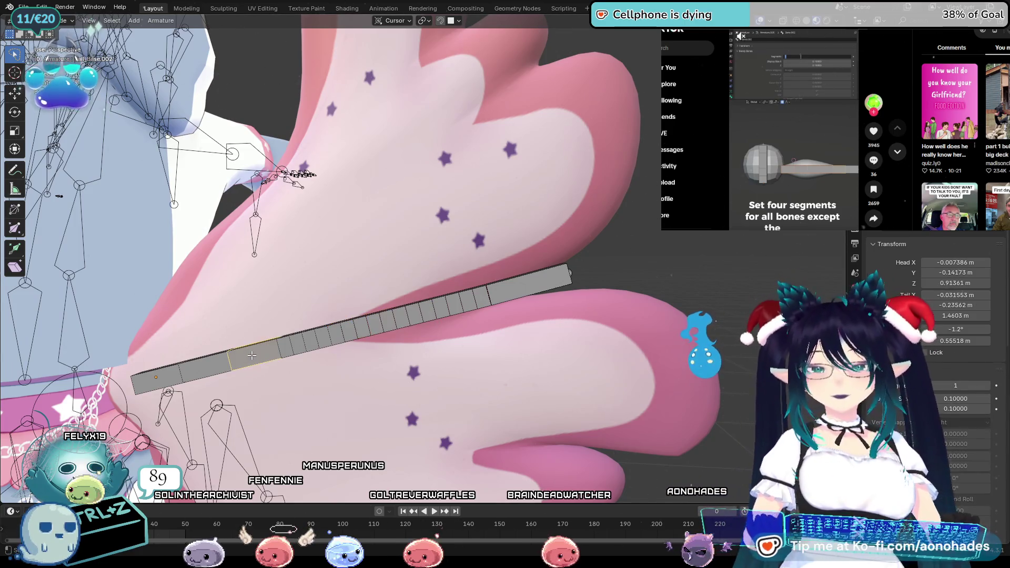
{"action": "left_click", "coordinate": [172, 379]}
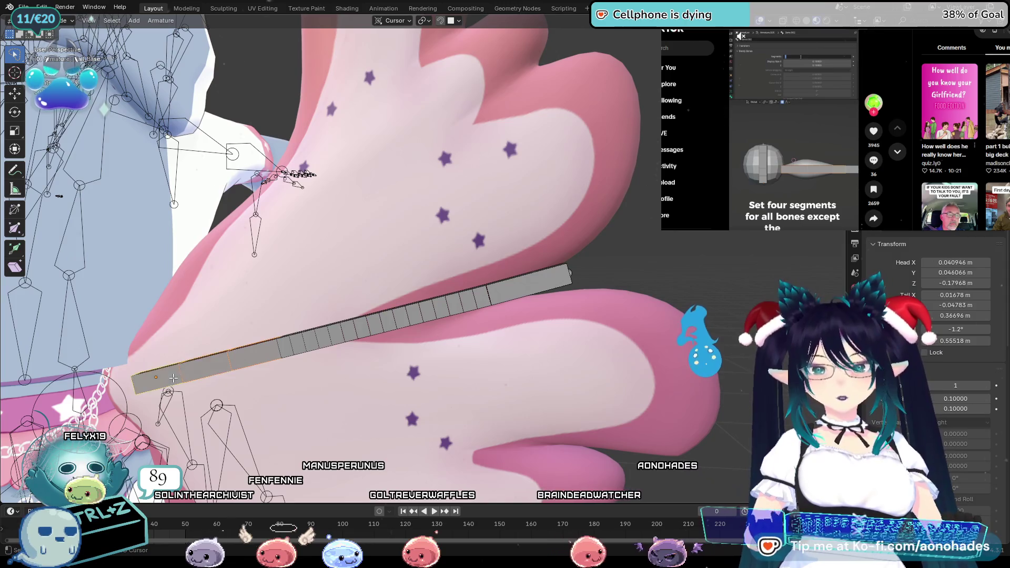
{"action": "left_click", "coordinate": [990, 387]}
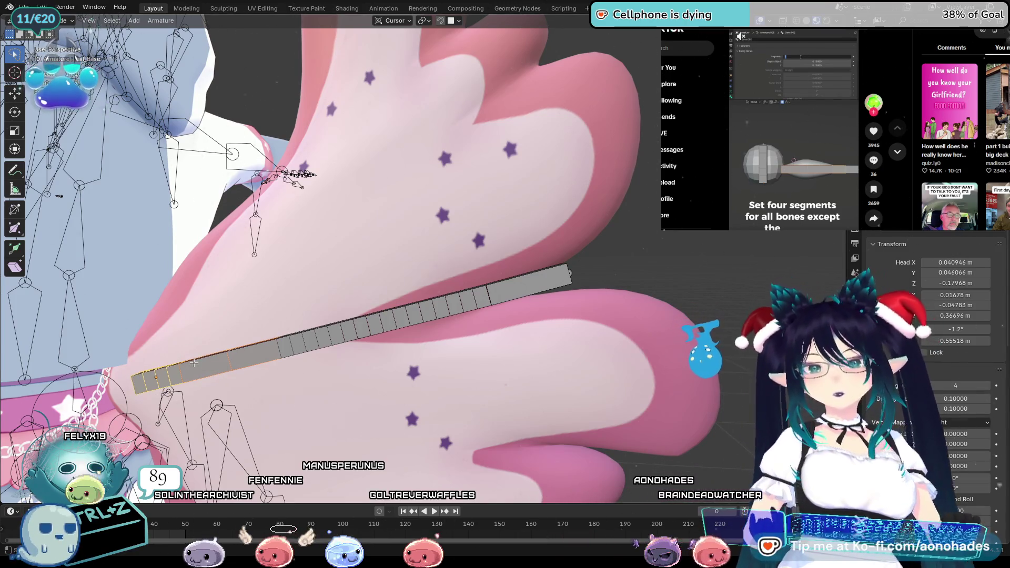
Step: Give the remaining tail bones four B-Bone segments each, leaving the tip bone alone
{"action": "left_click", "coordinate": [194, 363]}
{"action": "left_click", "coordinate": [986, 386]}
{"action": "left_click", "coordinate": [986, 387]}
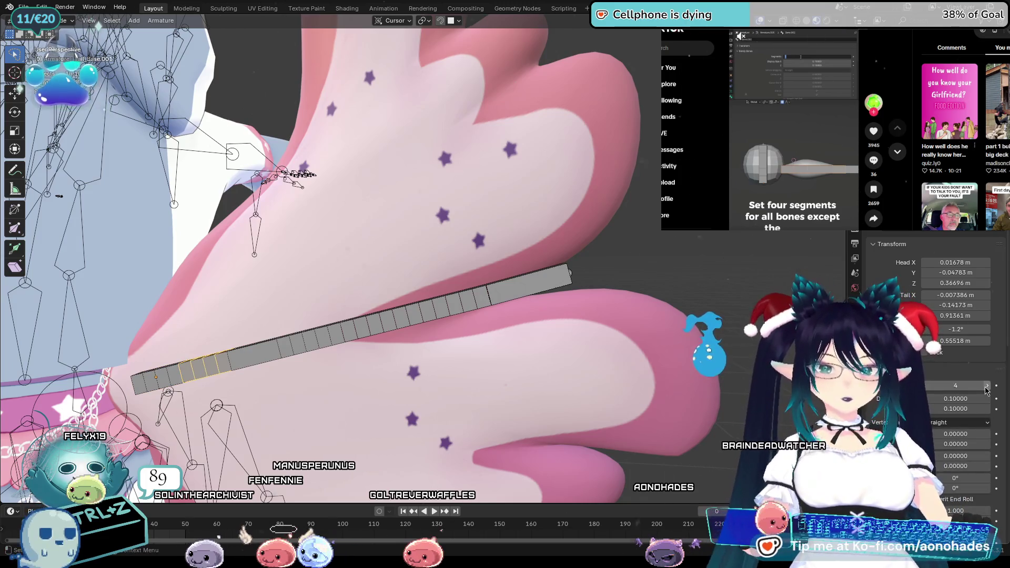
{"action": "left_click", "coordinate": [253, 350]}
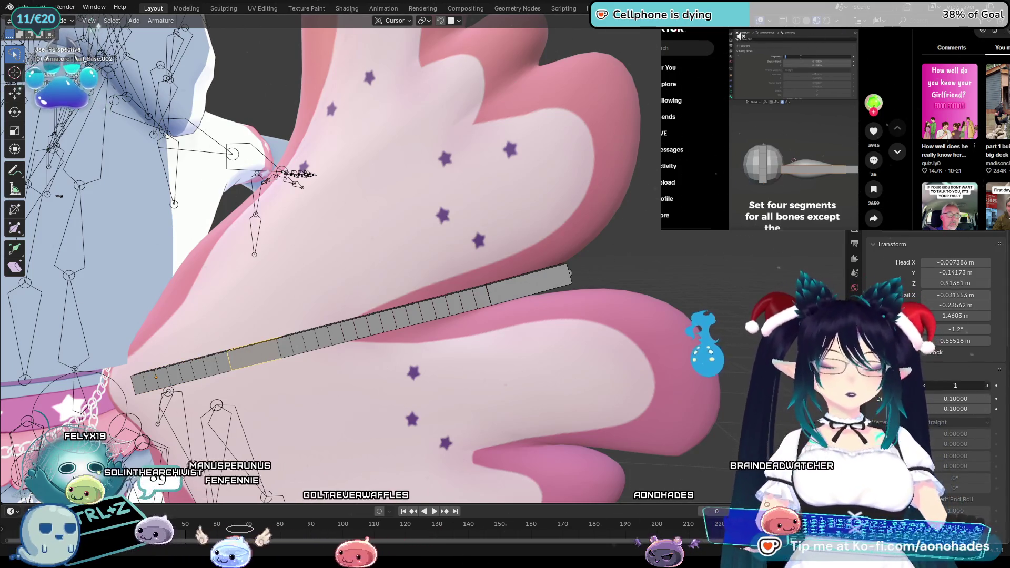
{"action": "left_click", "coordinate": [986, 387]}
{"action": "left_click", "coordinate": [987, 387]}
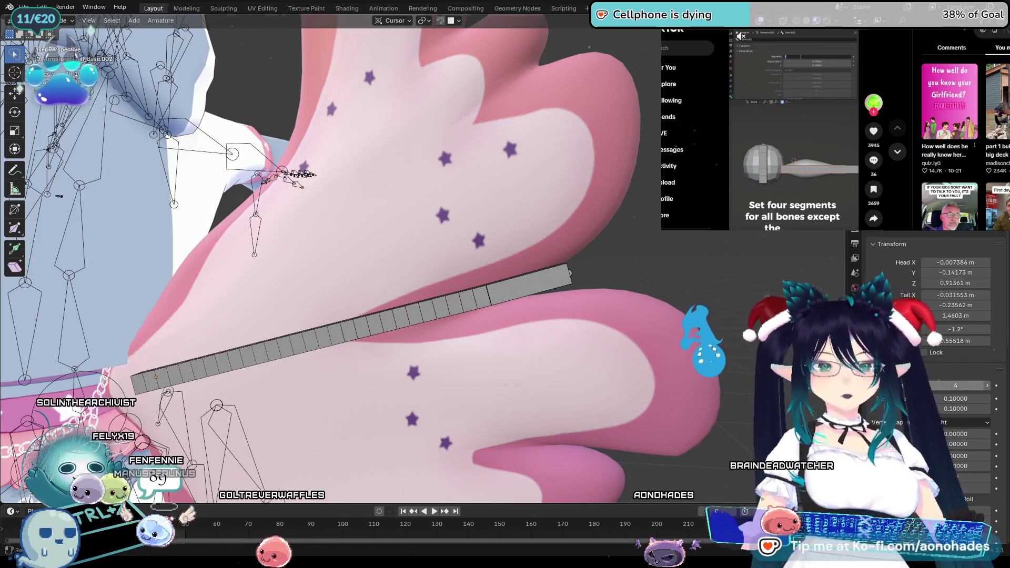
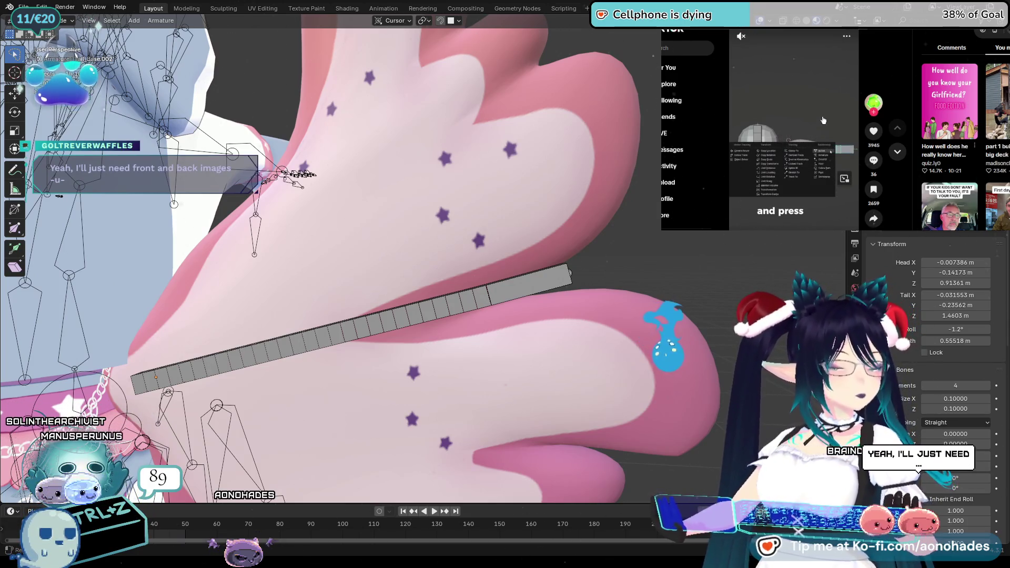
Step: Subdivide the selected part of the wing's bone chain into shorter segments
{"action": "left_click", "coordinate": [461, 300]}
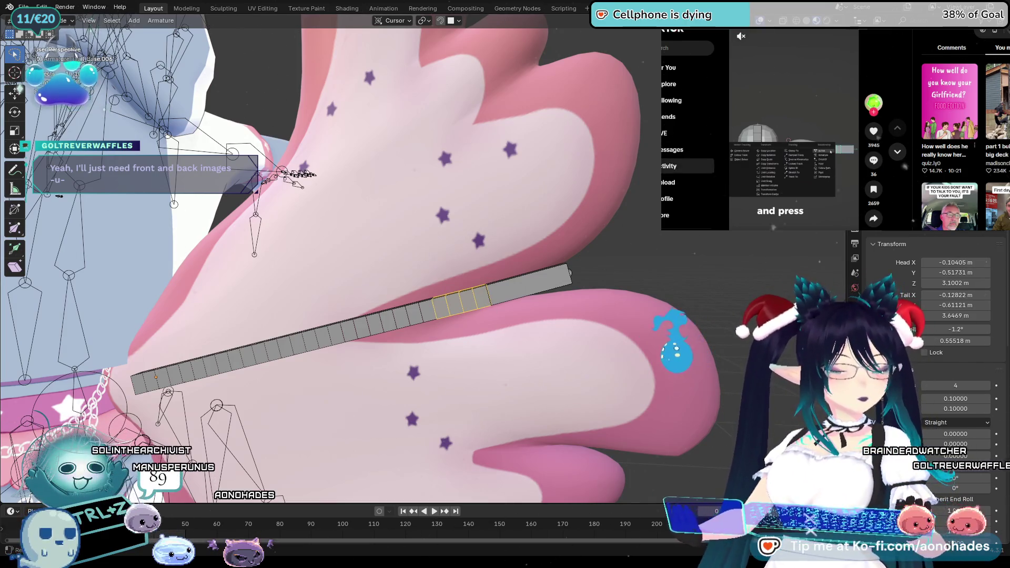
{"action": "right_click", "coordinate": [461, 299]}
{"action": "left_click", "coordinate": [473, 296]}
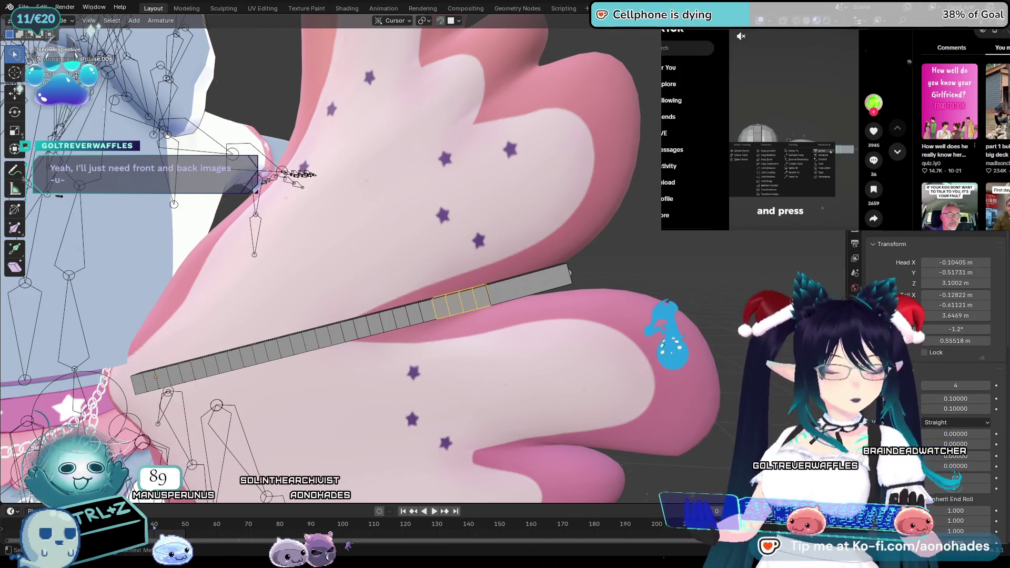
{"action": "left_click", "coordinate": [590, 358]}
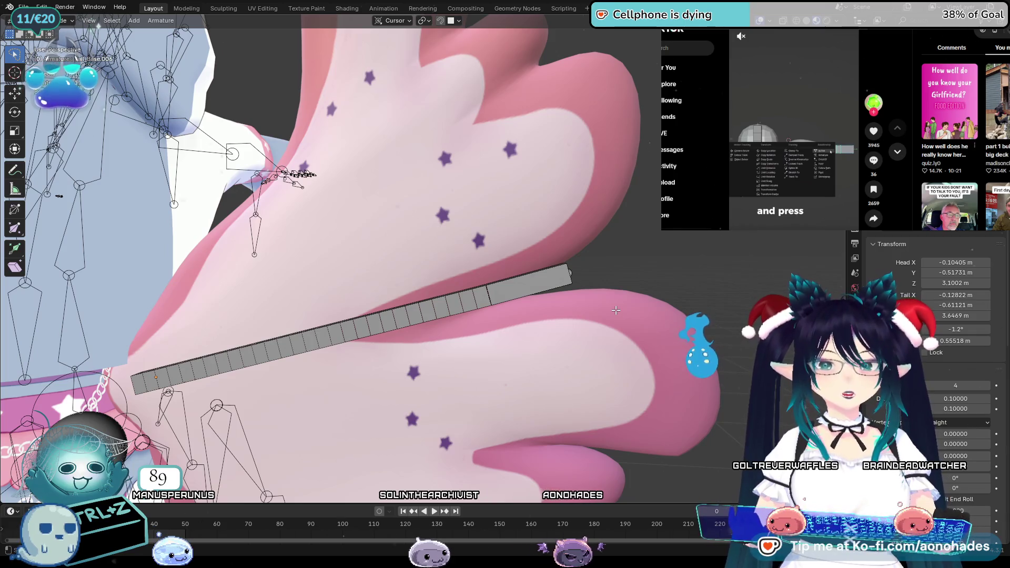
Step: Select a few chain segments and collapse the bone Transform and remaining settings panels
{"action": "middle_click_drag", "start_coordinate": [604, 307], "coordinate": [623, 297], "text": "shift"}
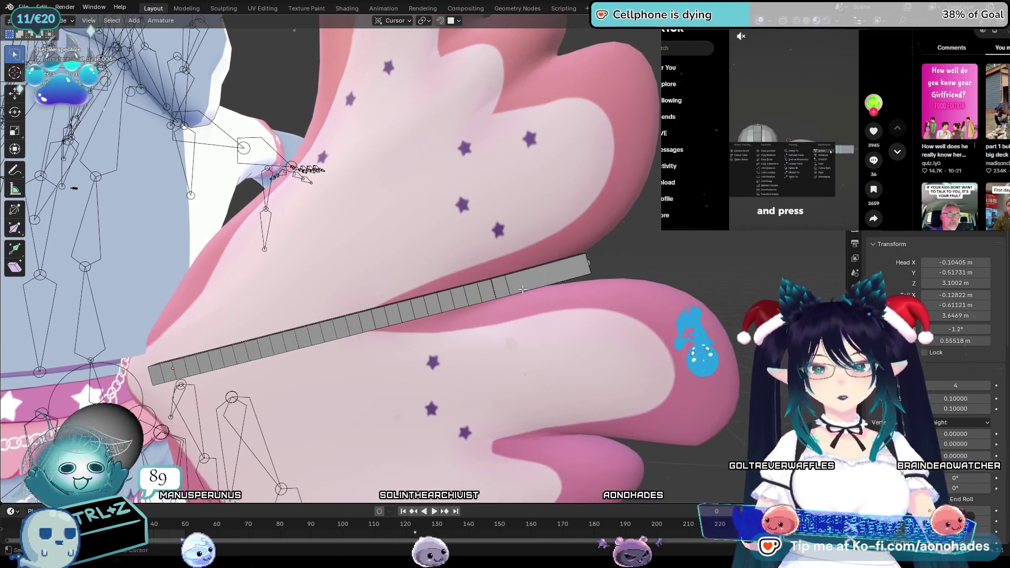
{"action": "left_click", "coordinate": [515, 294]}
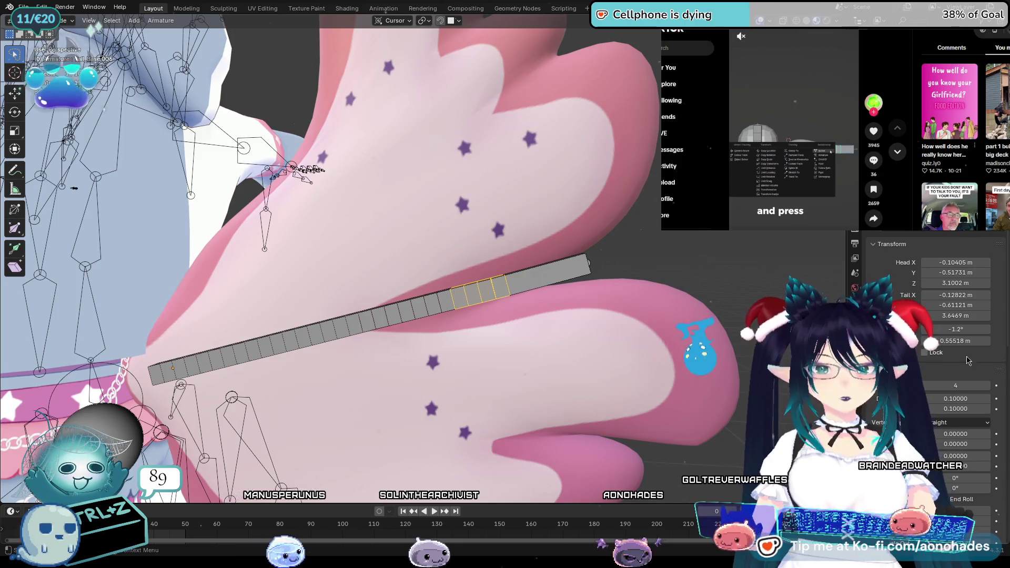
{"action": "left_click", "coordinate": [855, 263]}
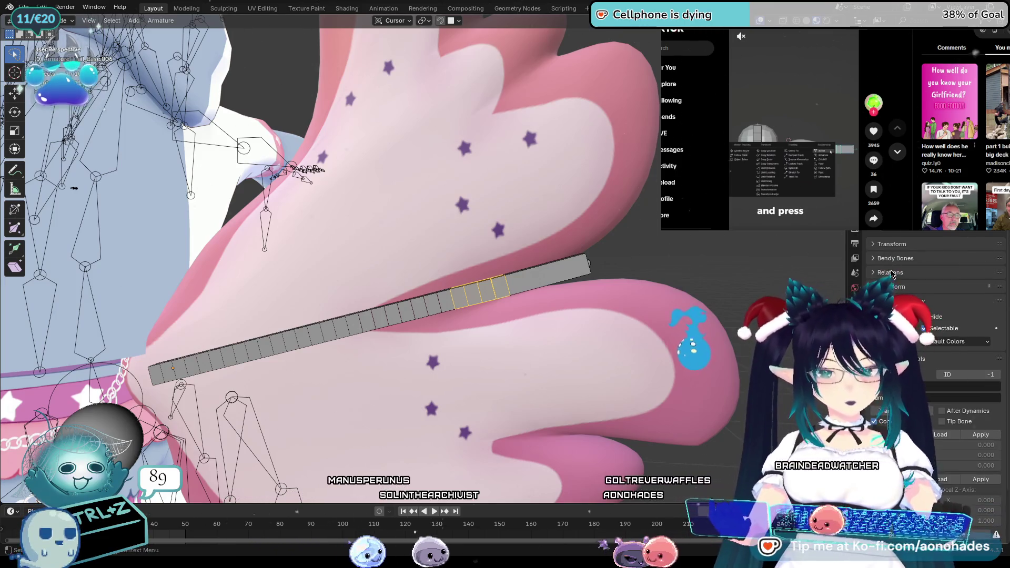
{"action": "left_click", "coordinate": [909, 358]}
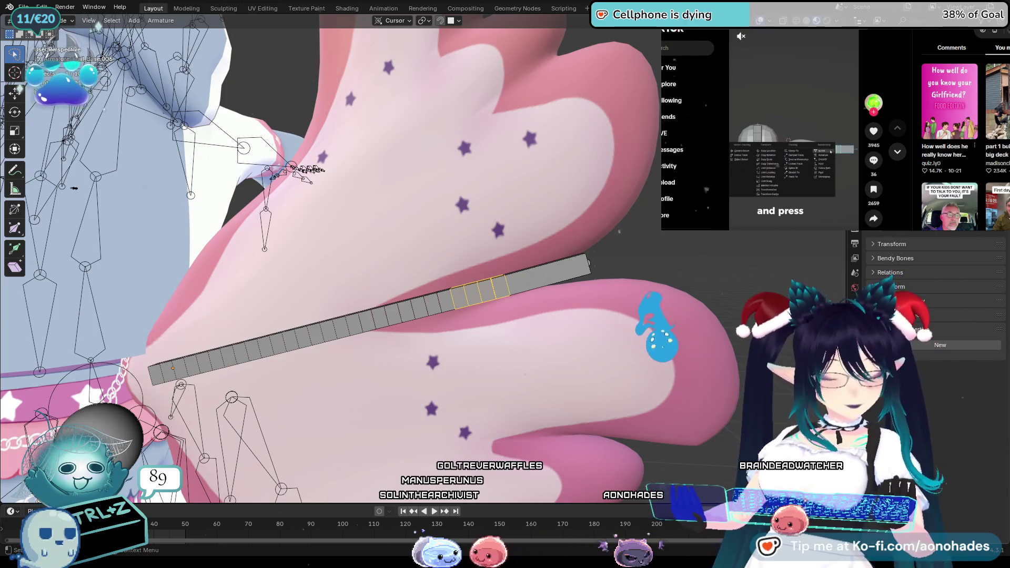
{"action": "left_click", "coordinate": [298, 265]}
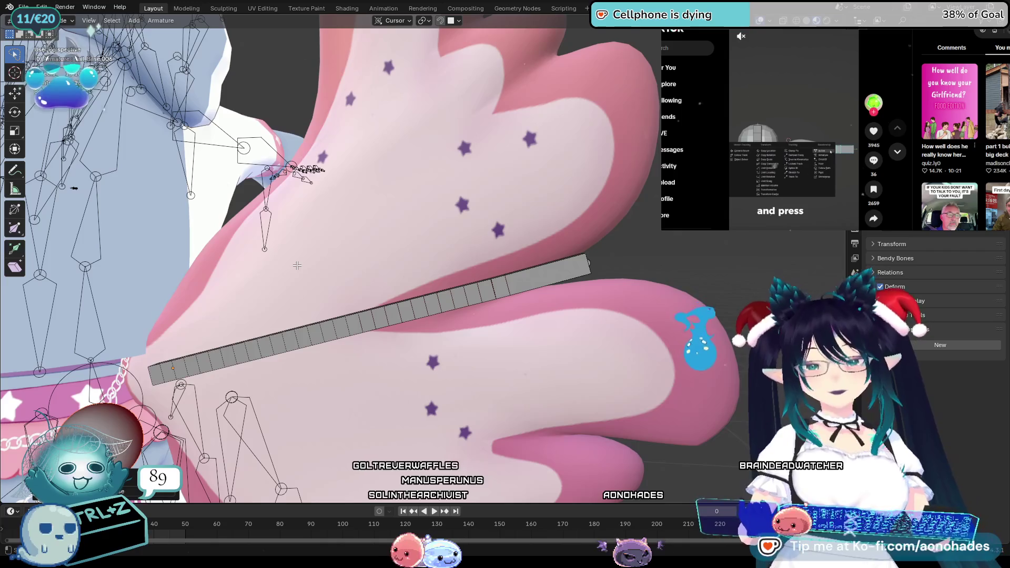
Step: Reselect the bone segments toward the wing tip and bring up their editing options
{"action": "left_click", "coordinate": [493, 294]}
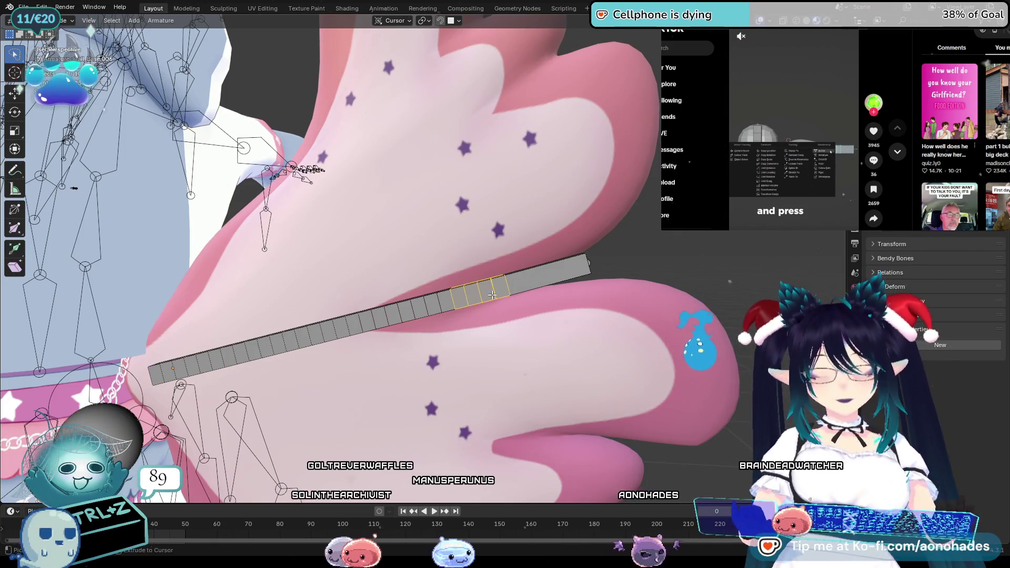
{"action": "left_click", "coordinate": [492, 294]}
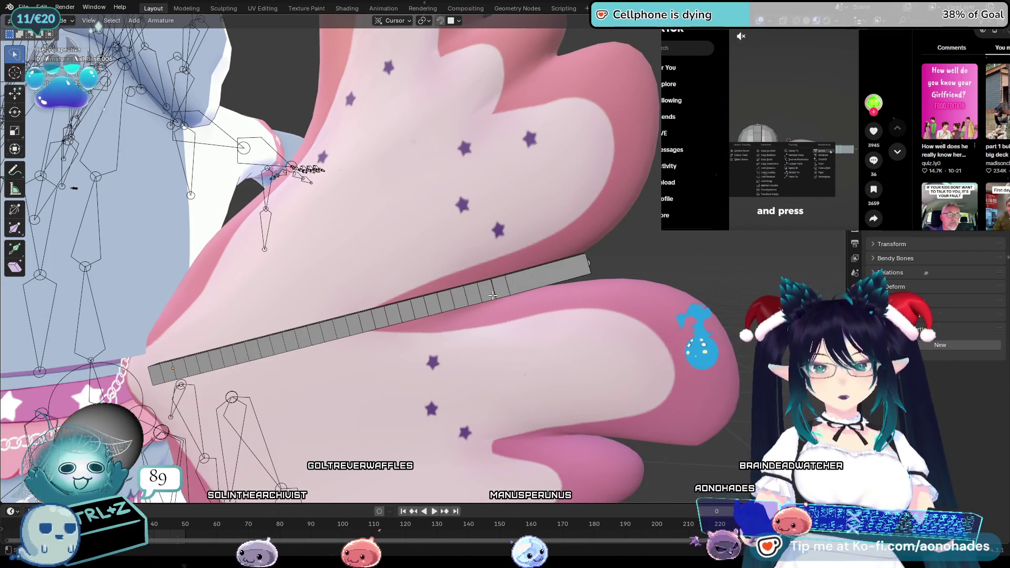
{"action": "left_click", "coordinate": [494, 294]}
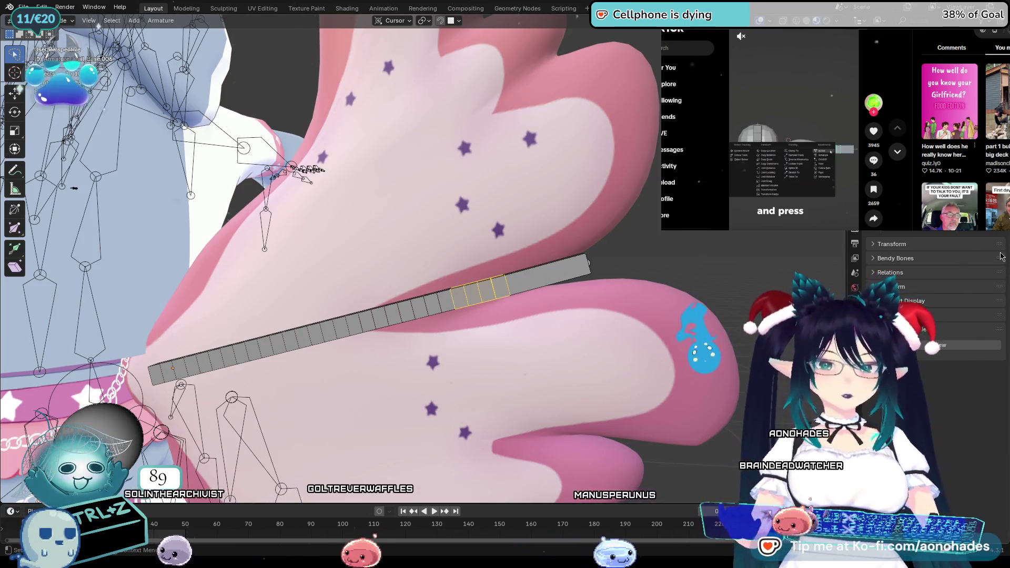
{"action": "right_click", "coordinate": [498, 290]}
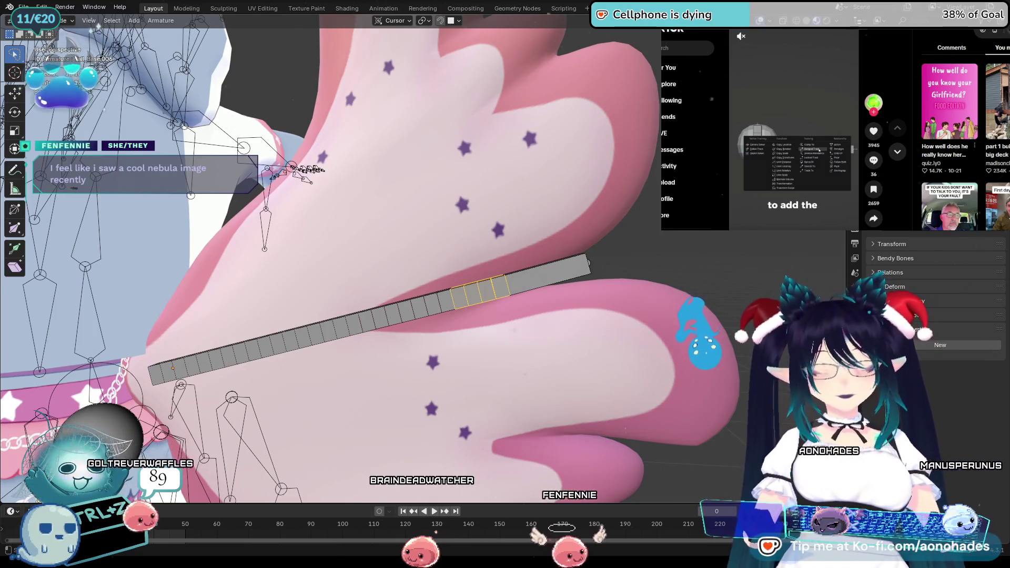
{"action": "key", "text": "F12"}
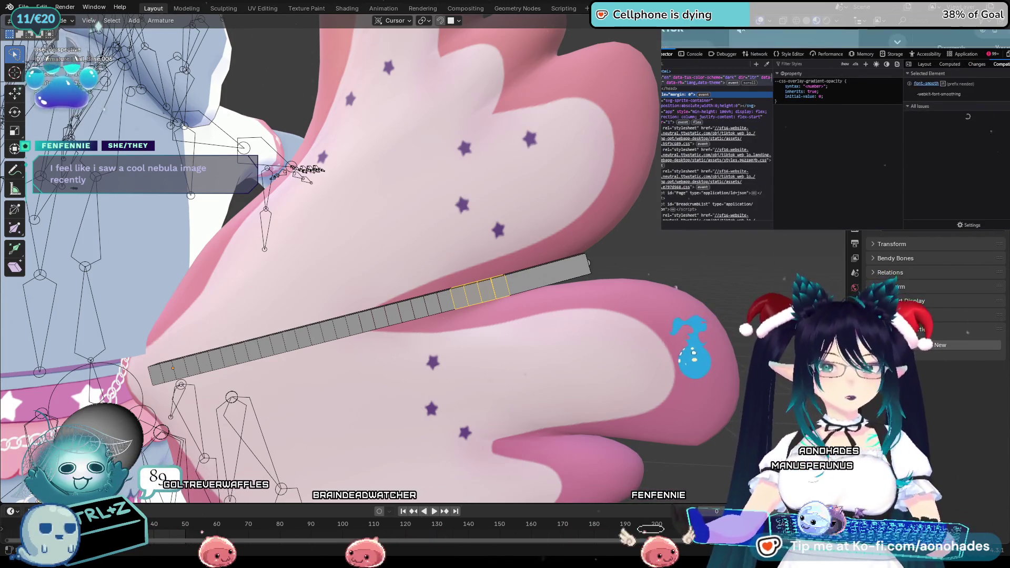
Step: Box-select more chain bones, show the Armature Data settings, and dismiss the bone options menu
{"action": "key", "text": "F12"}
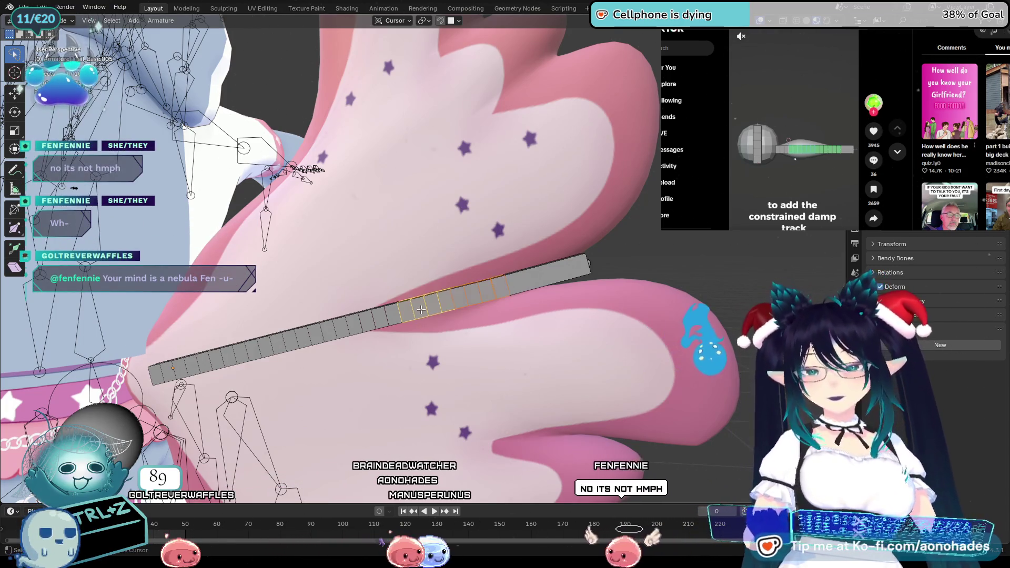
{"action": "mouse_move", "coordinate": [395, 289]}
{"action": "left_mouse_down"}
{"action": "mouse_move", "coordinate": [481, 310]}
{"action": "mouse_move", "coordinate": [474, 332]}
{"action": "left_mouse_up"}
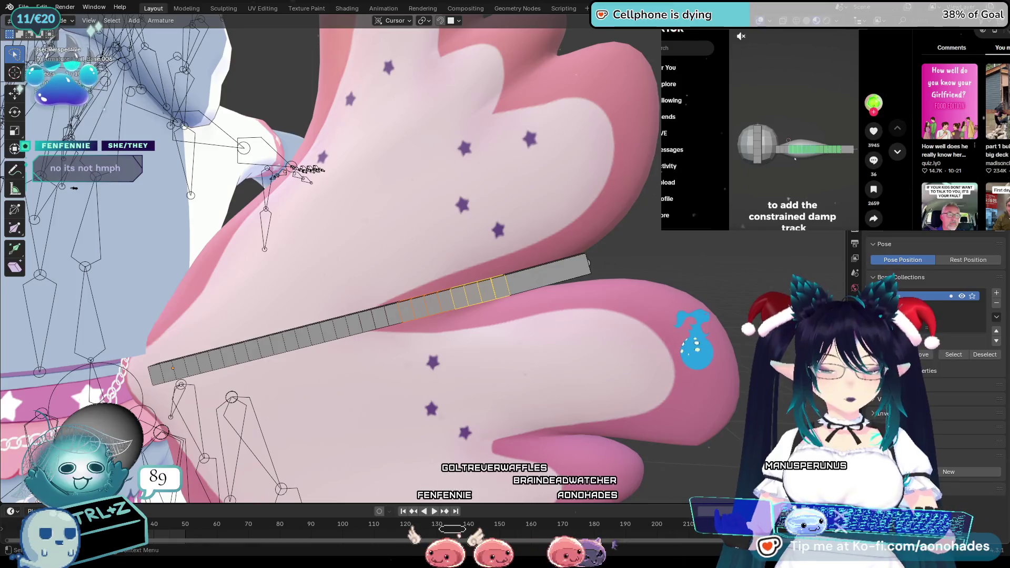
{"action": "left_click", "coordinate": [855, 273]}
{"action": "scroll", "coordinate": [931, 355], "scroll_direction": "down", "scroll_amount": 1}
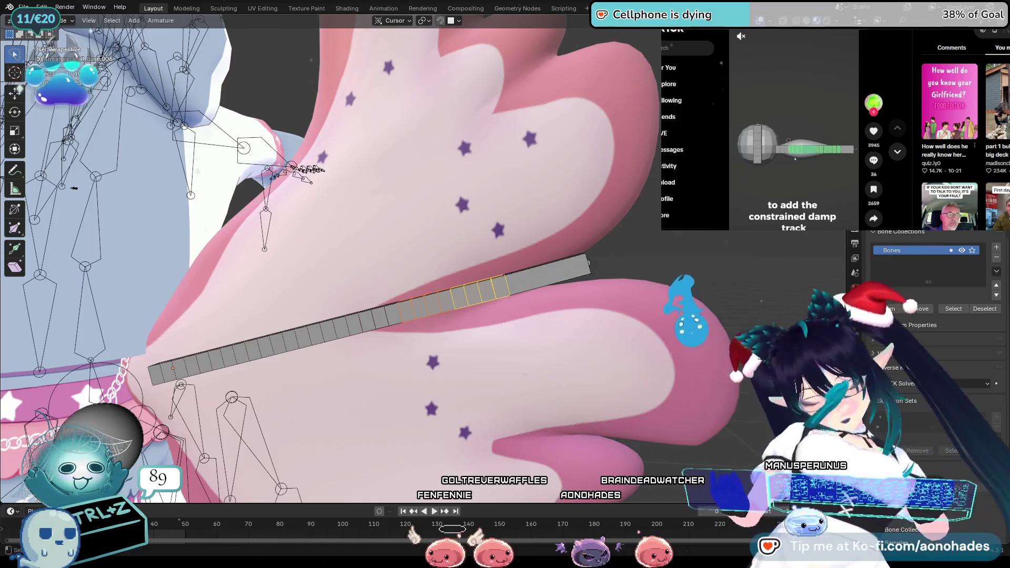
{"action": "right_click", "coordinate": [758, 339]}
{"action": "key", "text": "Escape"}
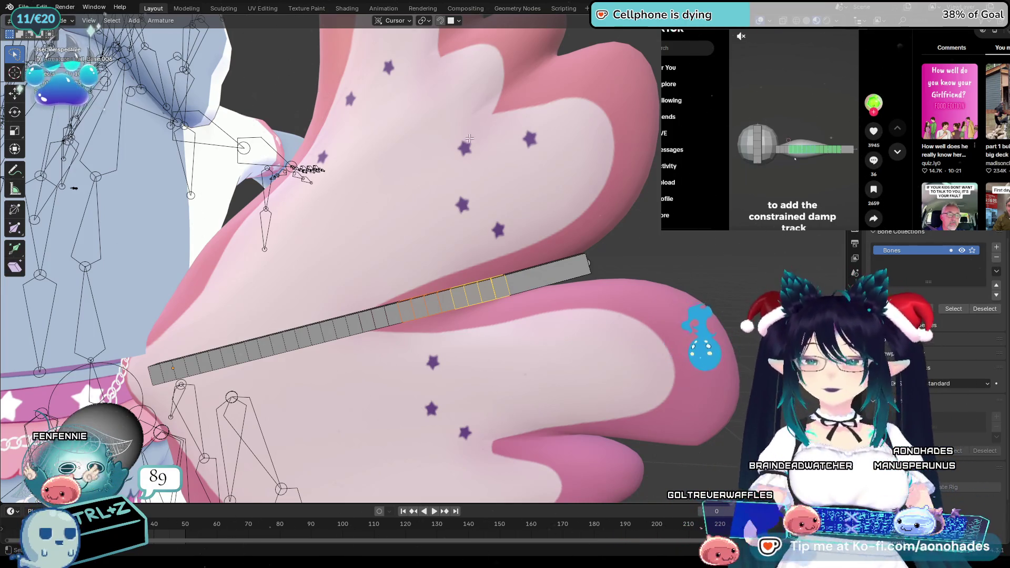
{"action": "scroll", "coordinate": [281, 182], "scroll_direction": "down", "scroll_amount": 4}
Step: Orbit the viewport out to see the whole wing and its rig
{"action": "middle_click_drag", "start_coordinate": [281, 182], "coordinate": [622, 277]}
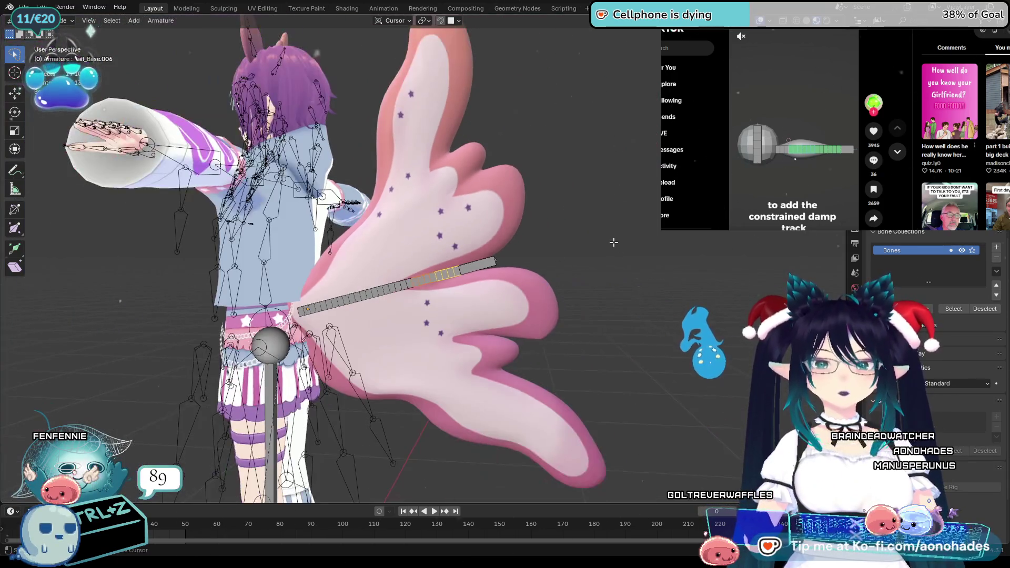
{"action": "scroll", "coordinate": [623, 277], "scroll_direction": "up", "scroll_amount": 1}
{"action": "scroll", "coordinate": [625, 281], "scroll_direction": "up", "scroll_amount": 1}
{"action": "scroll", "coordinate": [628, 287], "scroll_direction": "up", "scroll_amount": 1}
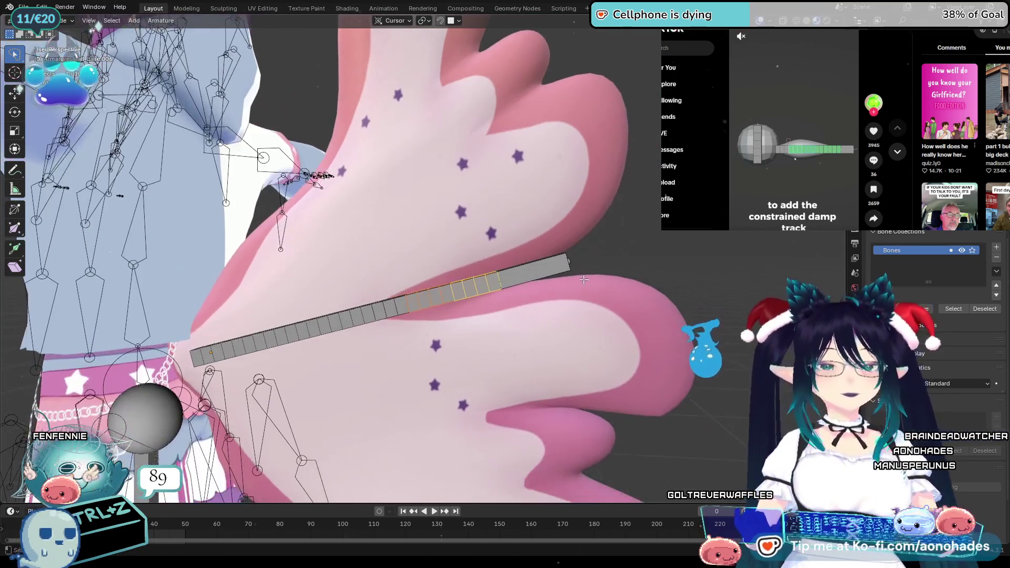
{"action": "scroll", "coordinate": [633, 294], "scroll_direction": "up", "scroll_amount": 1}
{"action": "scroll", "coordinate": [632, 295], "scroll_direction": "down", "scroll_amount": 1}
{"action": "scroll", "coordinate": [632, 295], "scroll_direction": "up", "scroll_amount": 1}
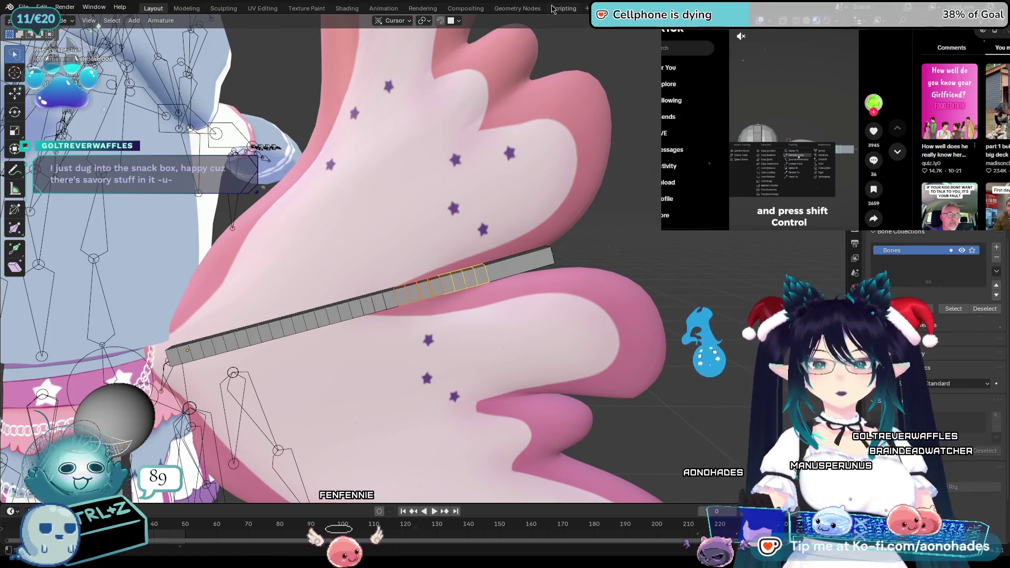
{"action": "scroll", "coordinate": [548, 235], "scroll_direction": "down", "scroll_amount": 6}
{"action": "scroll", "coordinate": [549, 236], "scroll_direction": "up", "scroll_amount": 6}
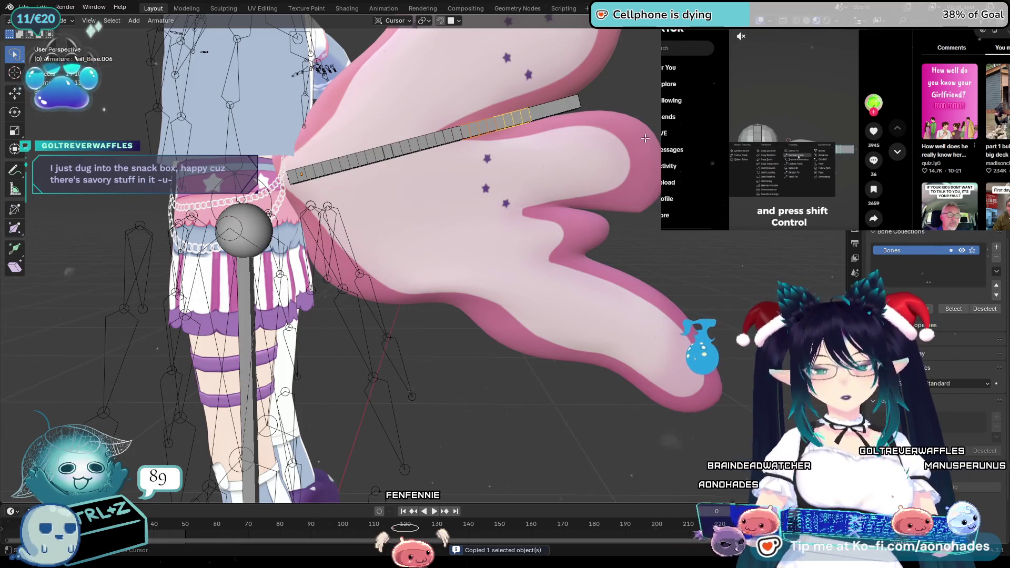
{"action": "scroll", "coordinate": [624, 201], "scroll_direction": "up", "scroll_amount": 2}
{"action": "scroll", "coordinate": [601, 265], "scroll_direction": "up", "scroll_amount": 2}
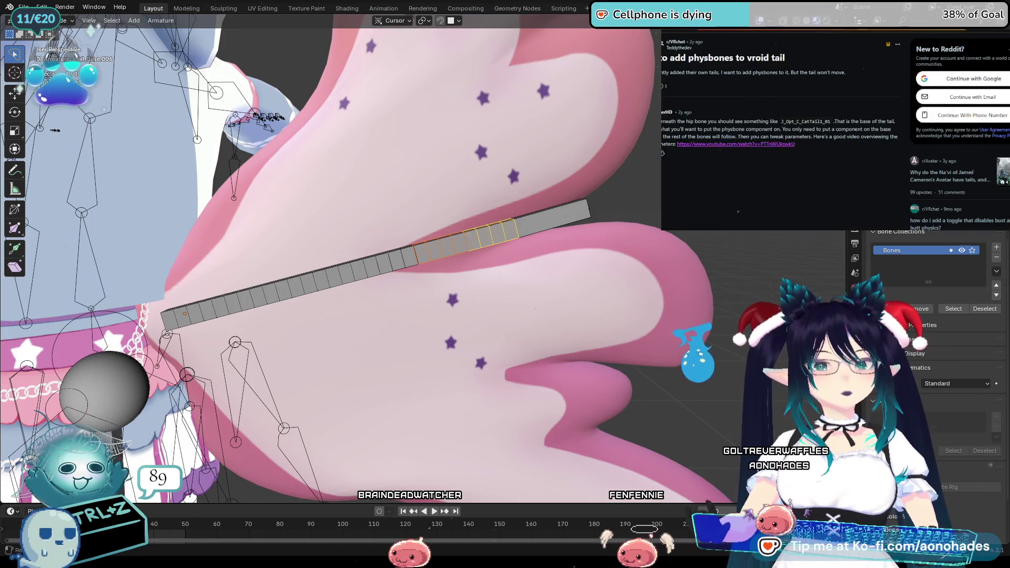
Step: Search for the Ctrl+Shift+C Blender shortcut and reach the Blender Artists forum answer
{"action": "key", "text": "ctrl+l"}
{"action": "type", "text": "ct"}
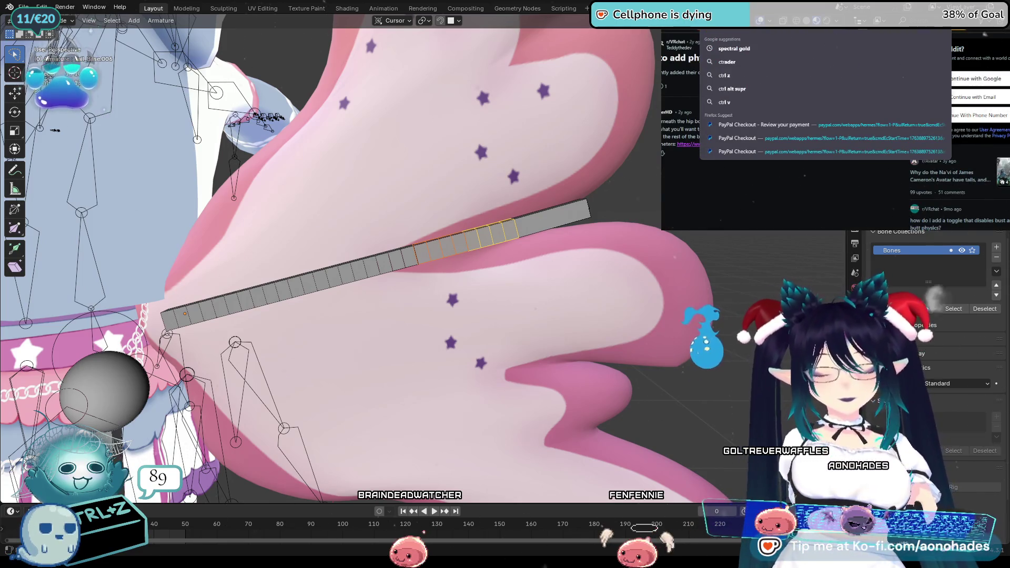
{"action": "key", "text": "Escape"}
{"action": "type", "text": "rl shift c"}
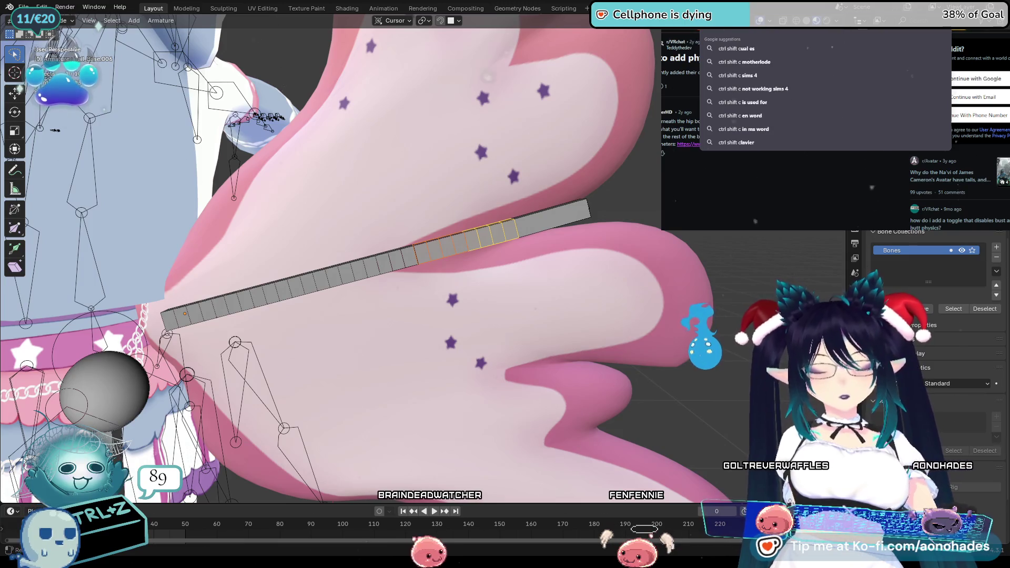
{"action": "type", "text": " blender"}
{"action": "key", "text": "Return"}
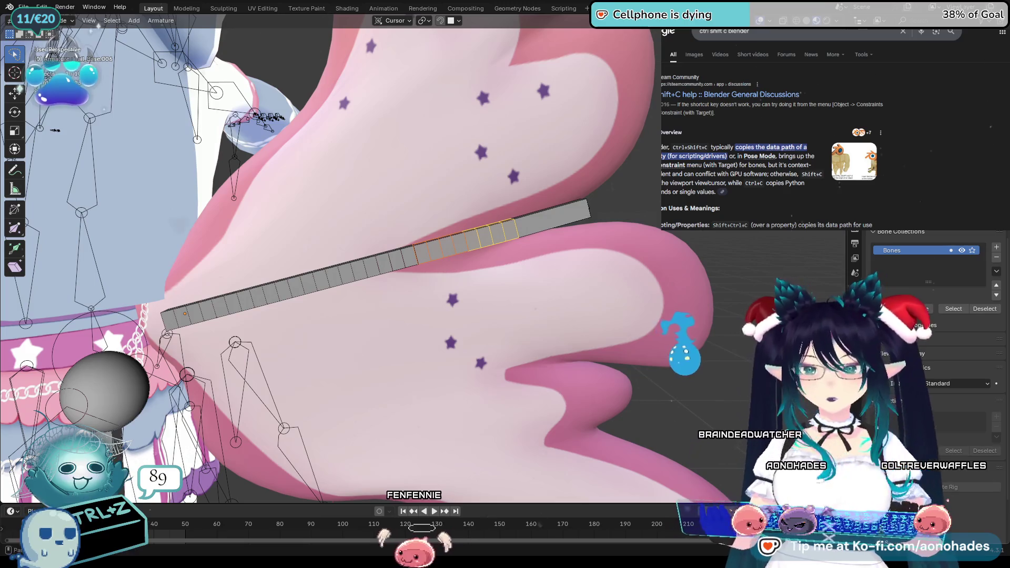
{"action": "scroll", "coordinate": [932, 316], "scroll_direction": "up", "scroll_amount": 5}
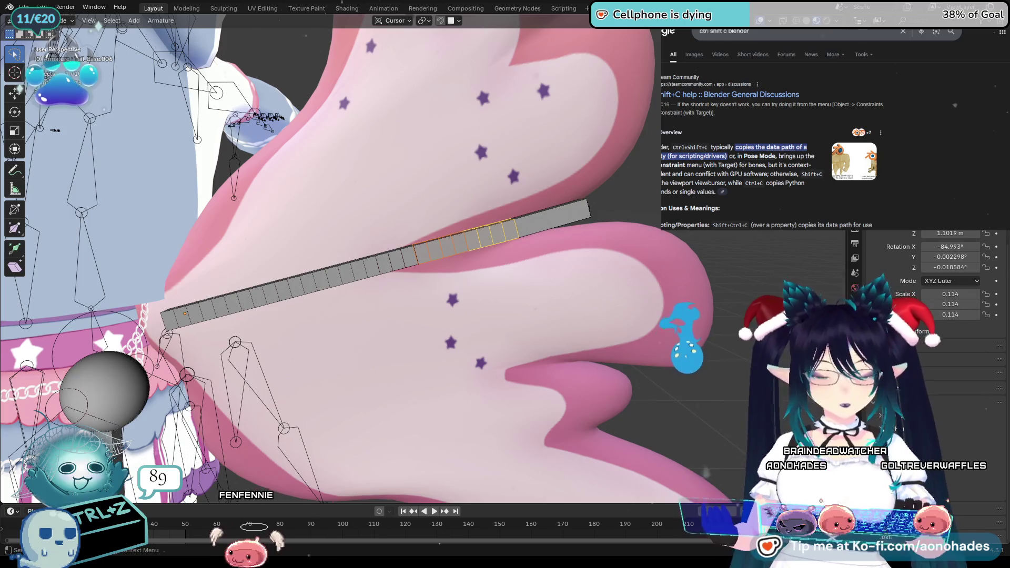
{"action": "scroll", "coordinate": [922, 382], "scroll_direction": "up", "scroll_amount": 3}
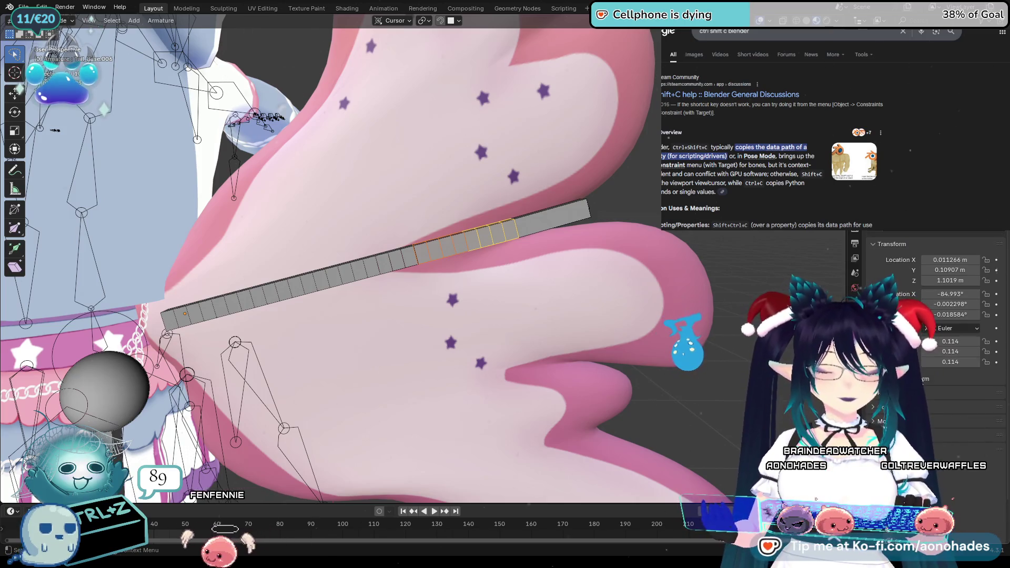
{"action": "left_click", "coordinate": [904, 251]}
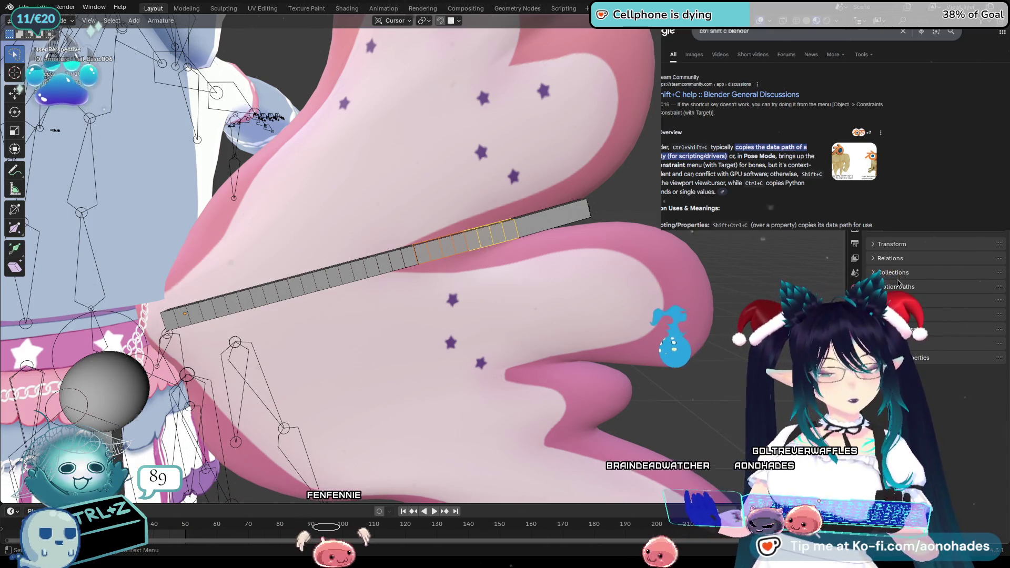
{"action": "scroll", "coordinate": [773, 130], "scroll_direction": "down", "scroll_amount": 3}
{"action": "scroll", "coordinate": [774, 131], "scroll_direction": "down", "scroll_amount": 2}
{"action": "scroll", "coordinate": [774, 130], "scroll_direction": "down", "scroll_amount": 2}
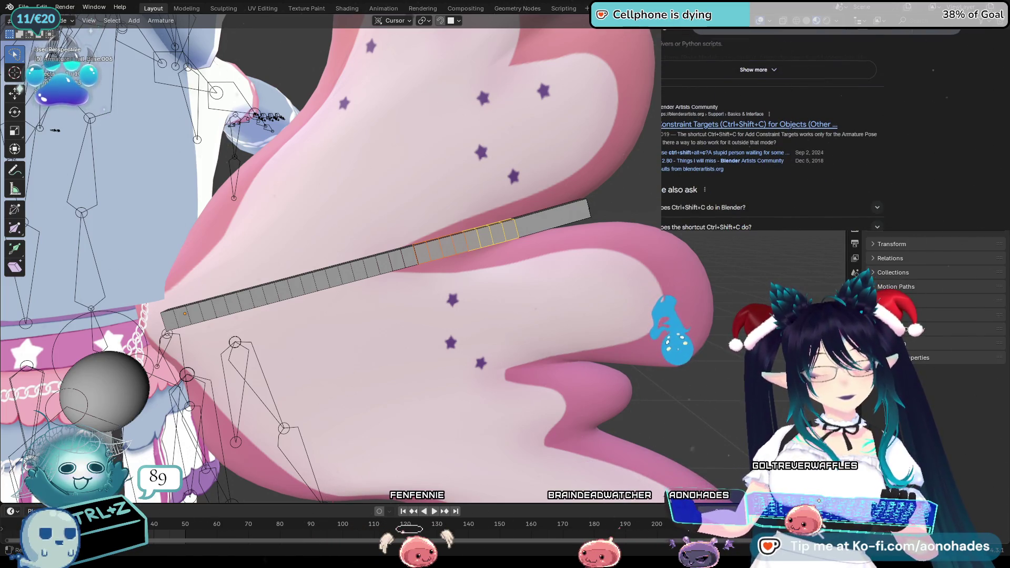
{"action": "key", "text": "ctrl+w"}
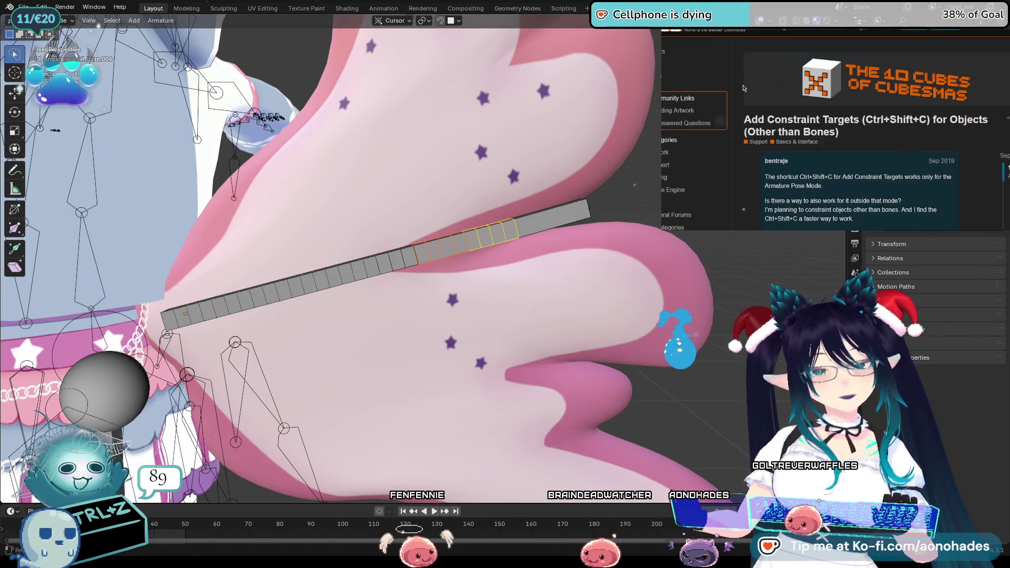
{"action": "scroll", "coordinate": [888, 103], "scroll_direction": "down", "scroll_amount": 2}
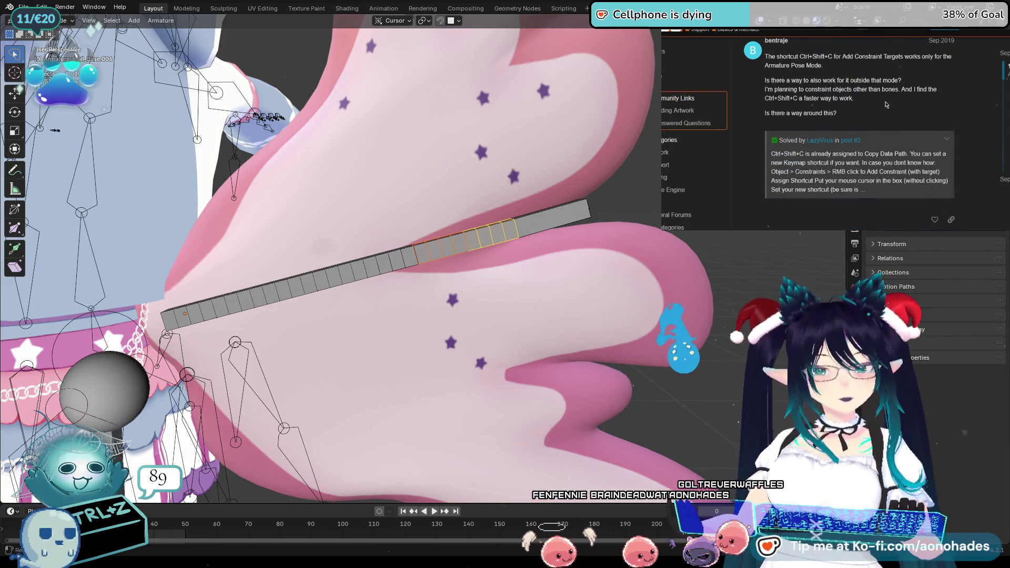
{"action": "scroll", "coordinate": [886, 105], "scroll_direction": "up", "scroll_amount": 1}
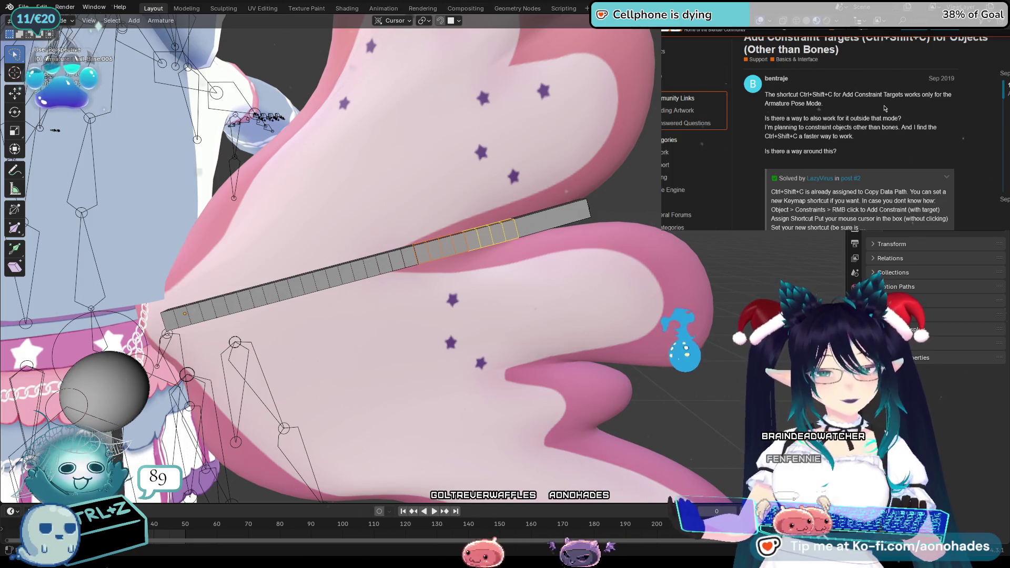
{"action": "scroll", "coordinate": [886, 108], "scroll_direction": "down", "scroll_amount": 1}
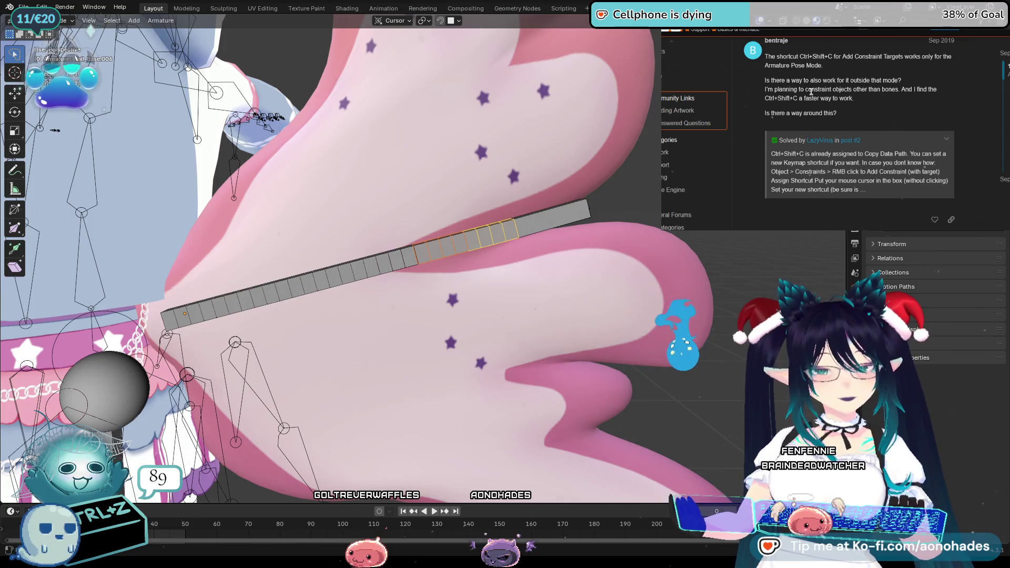
{"action": "scroll", "coordinate": [859, 152], "scroll_direction": "down", "scroll_amount": 1}
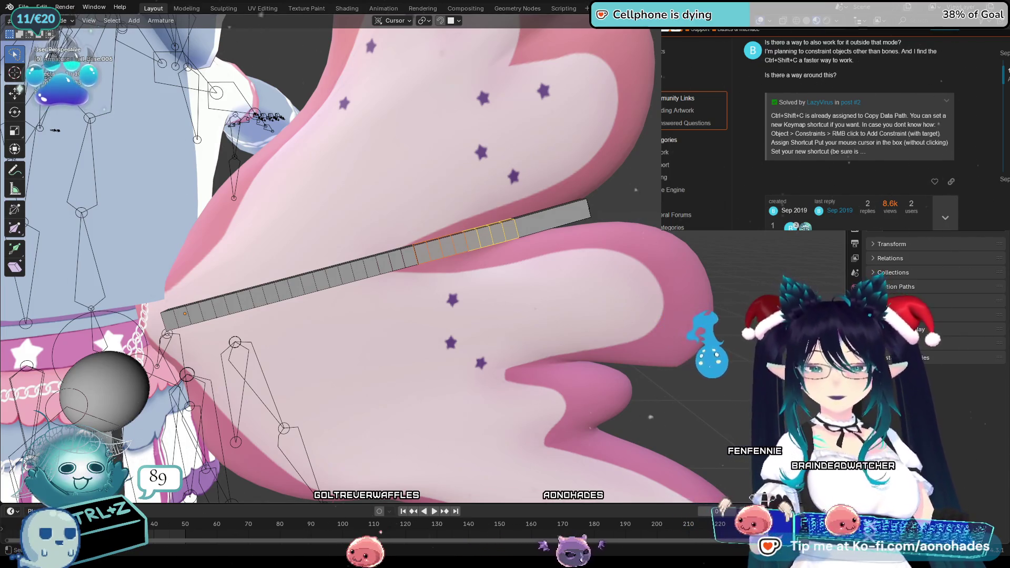
{"action": "left_click", "coordinate": [35, 20]}
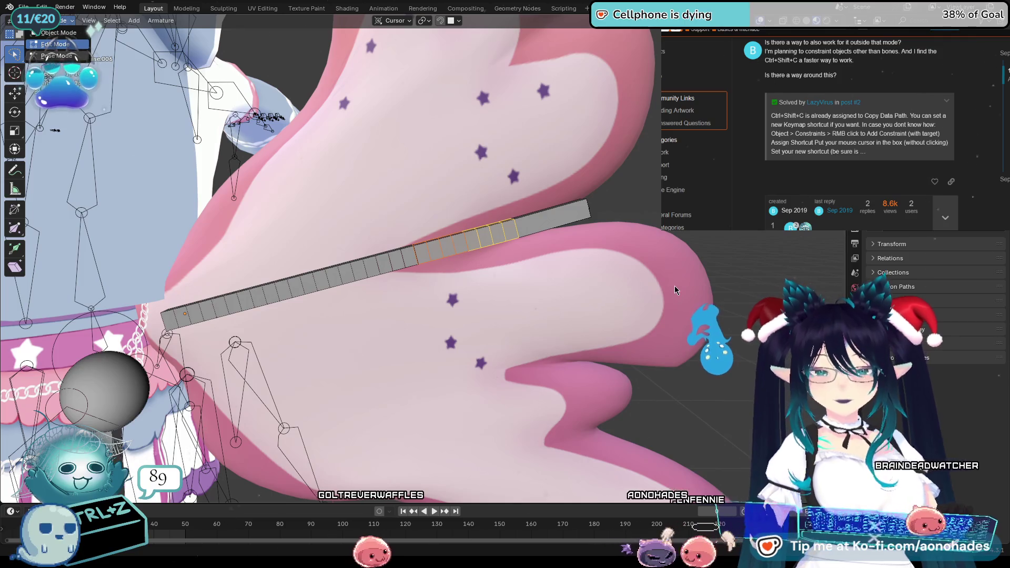
Step: Switch the armature into Pose Mode, bring up the constraints-with-targets list and cancel it
{"action": "key", "text": "ctrl+Tab"}
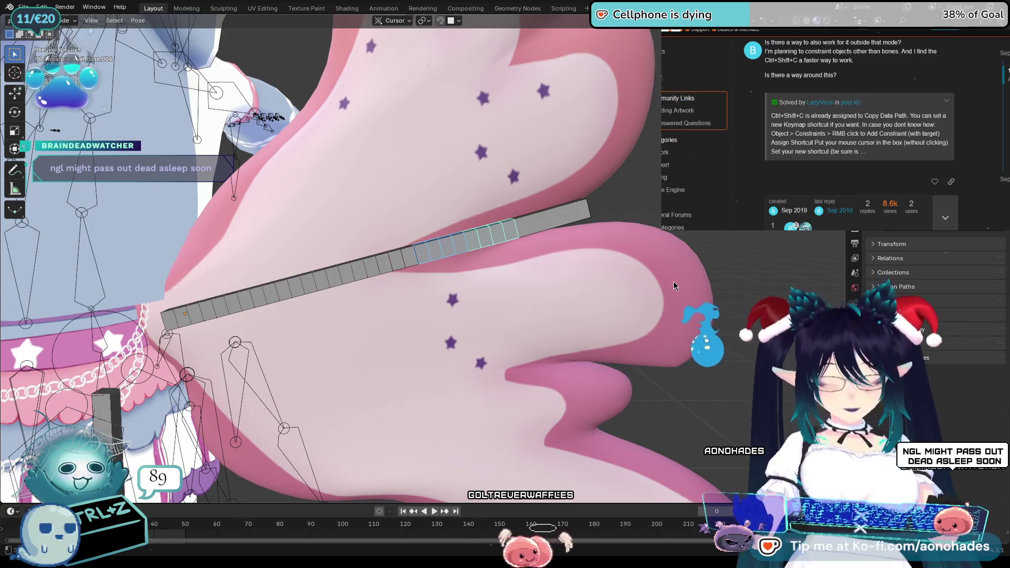
{"action": "key", "text": "ctrl+shift+c"}
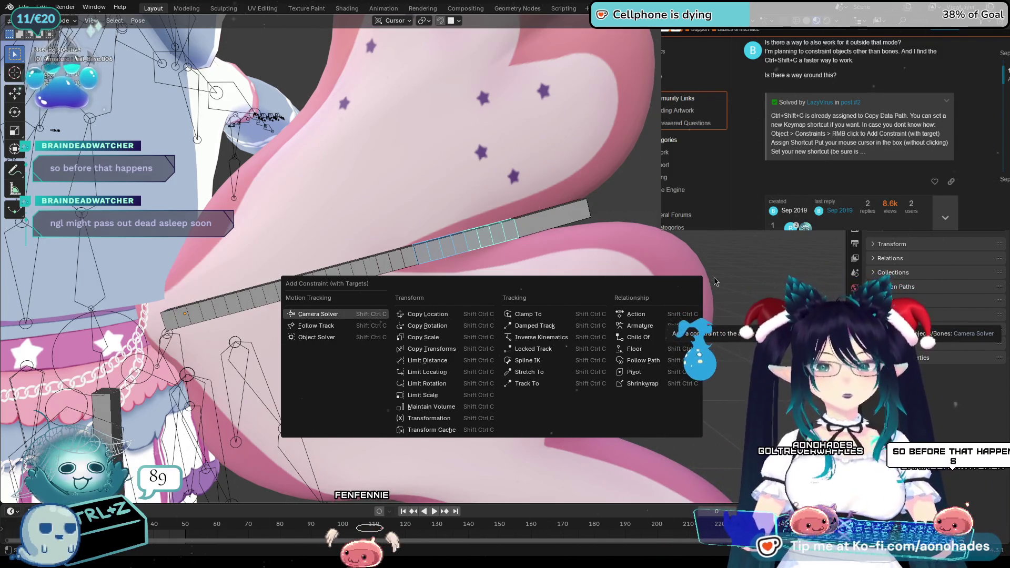
{"action": "key", "text": "Escape"}
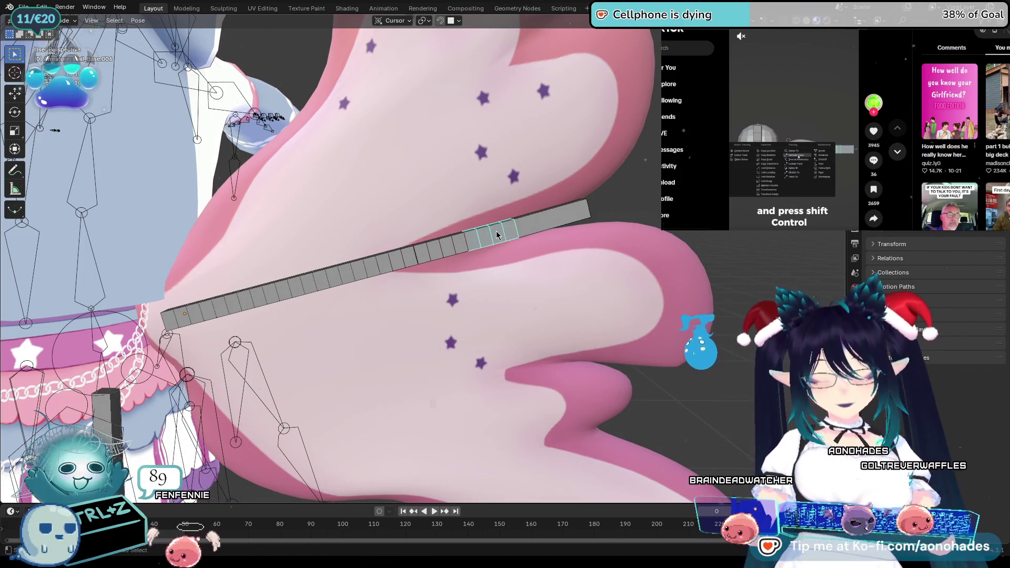
Step: Add a Damped Track constraint to the selected bones and resume the tutorial video
{"action": "key", "text": "ctrl+shift+c"}
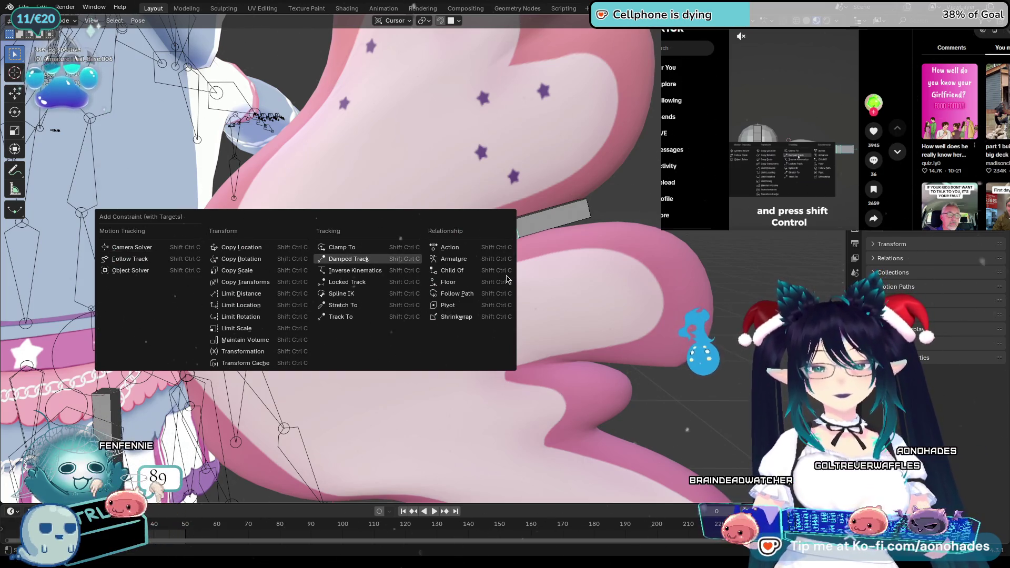
{"action": "left_click", "coordinate": [327, 273]}
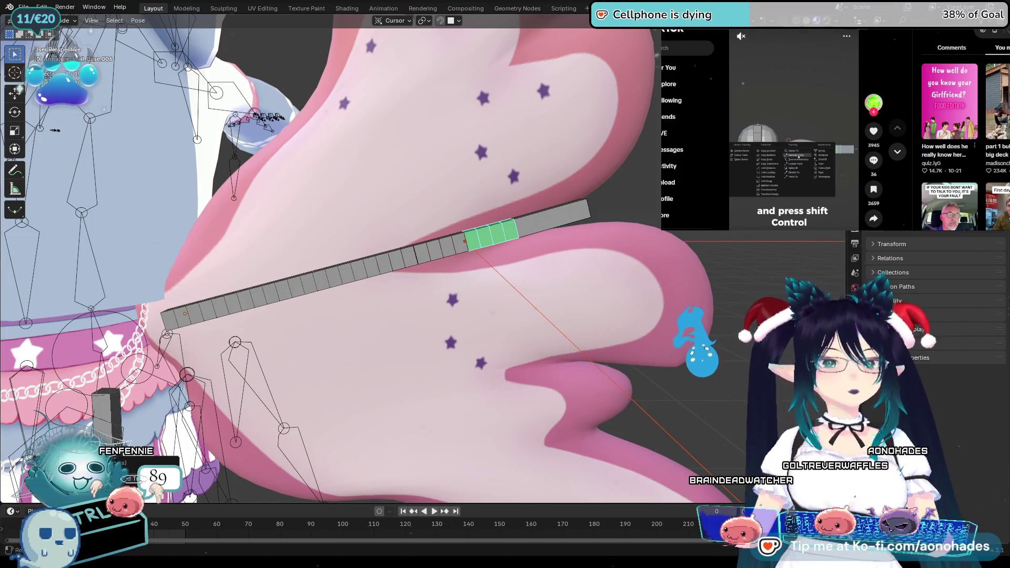
{"action": "left_click", "coordinate": [804, 126]}
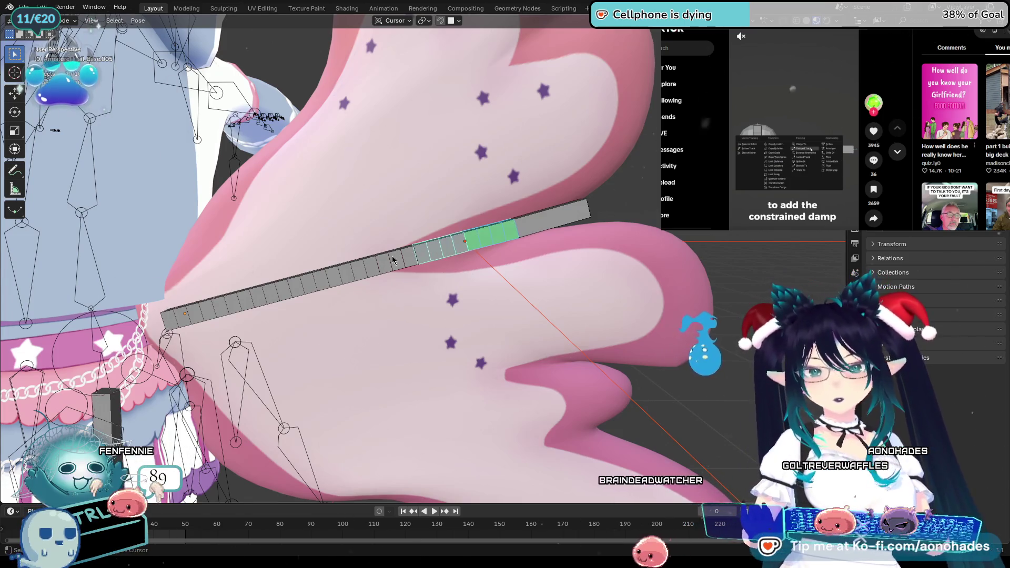
Step: Narrow the selection to one bone segment and apply another Damped Track constraint
{"action": "left_click", "coordinate": [415, 259]}
{"action": "left_click", "coordinate": [242, 303], "text": "shift"}
{"action": "left_click", "coordinate": [452, 251]}
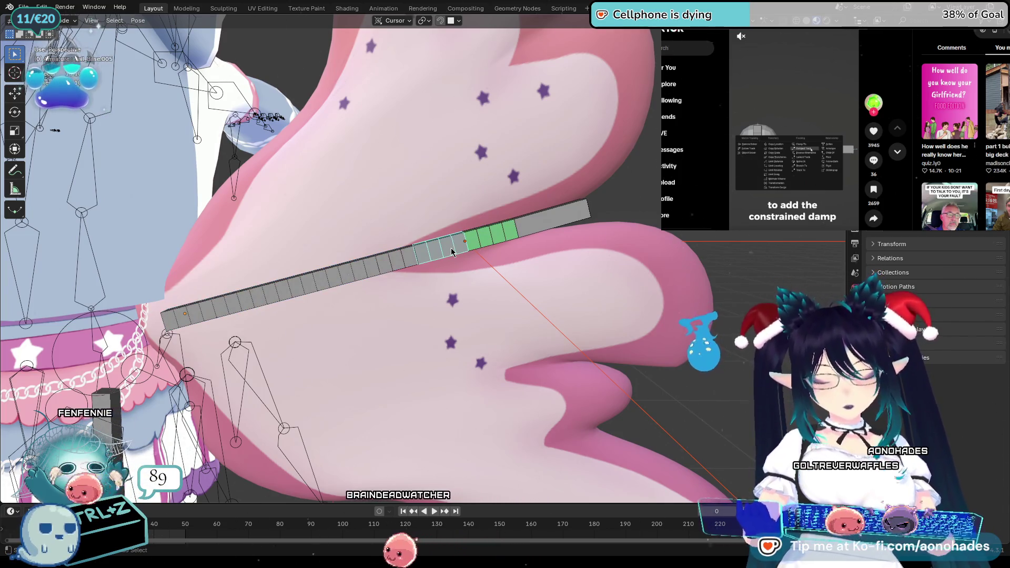
{"action": "key", "text": "shift+ctrl+c"}
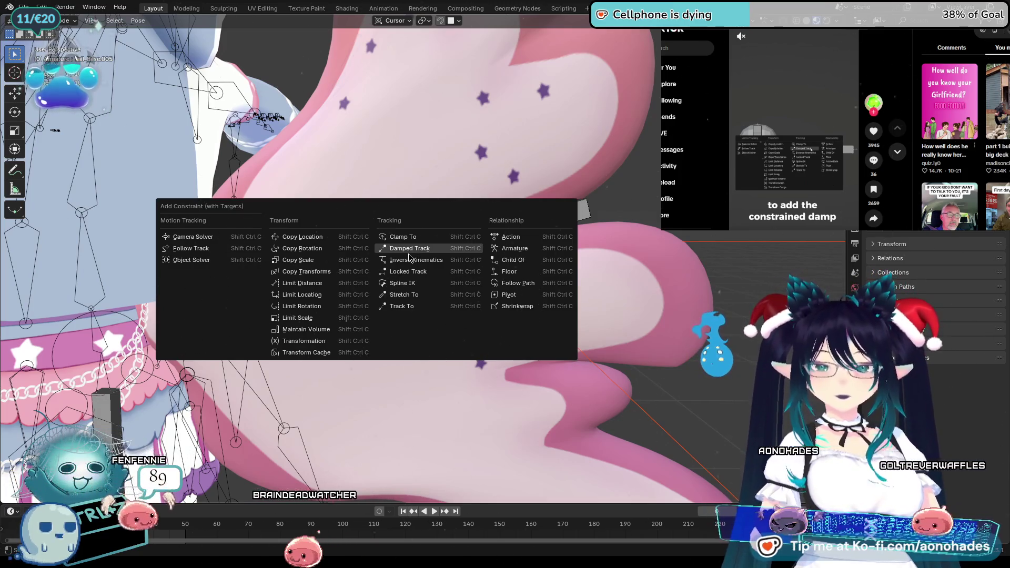
{"action": "left_click", "coordinate": [409, 257]}
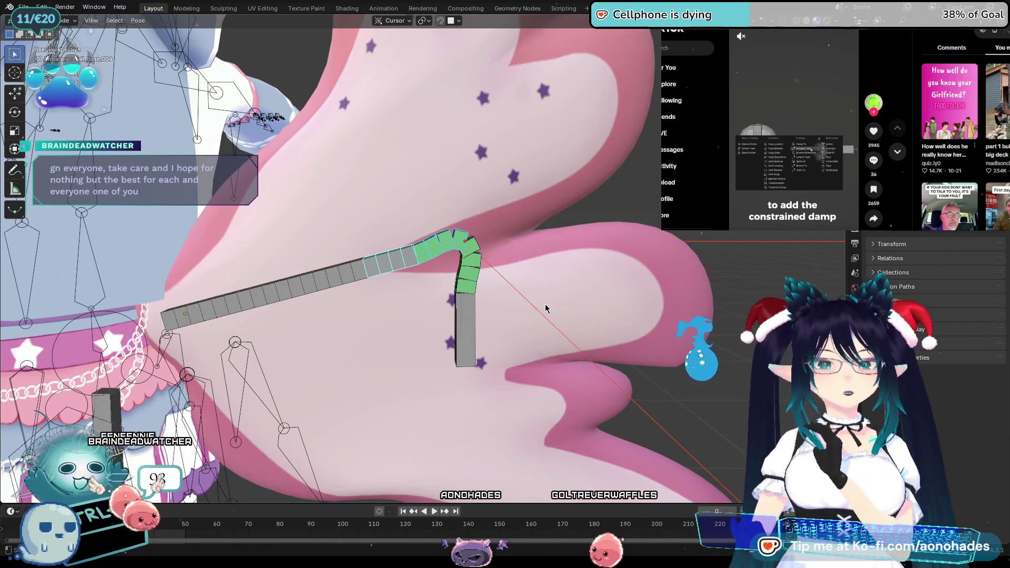
Step: Clear the bend in the bone chain with Alt+R and deselect the bones
{"action": "key", "text": "alt+r"}
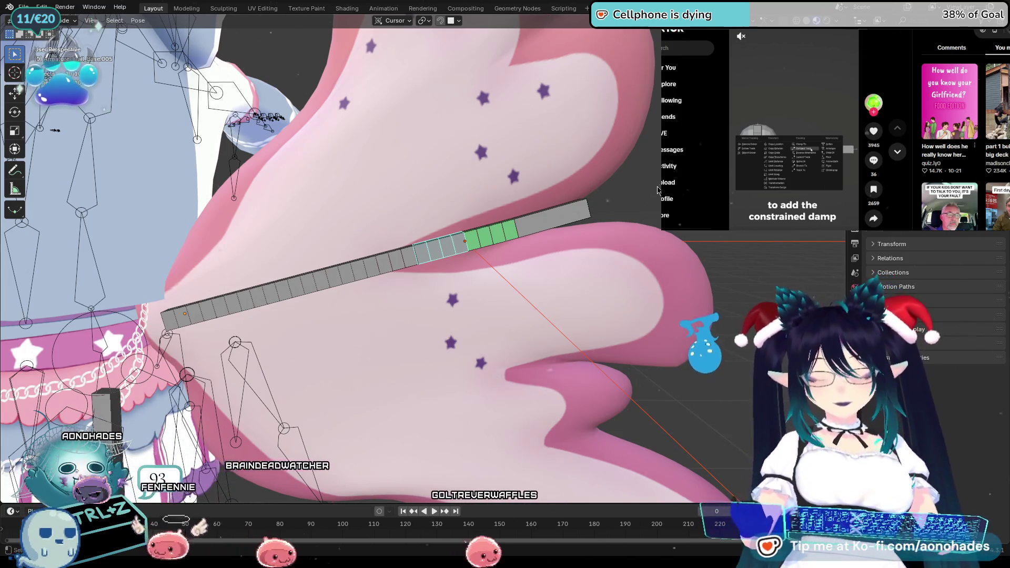
{"action": "left_click", "coordinate": [640, 206]}
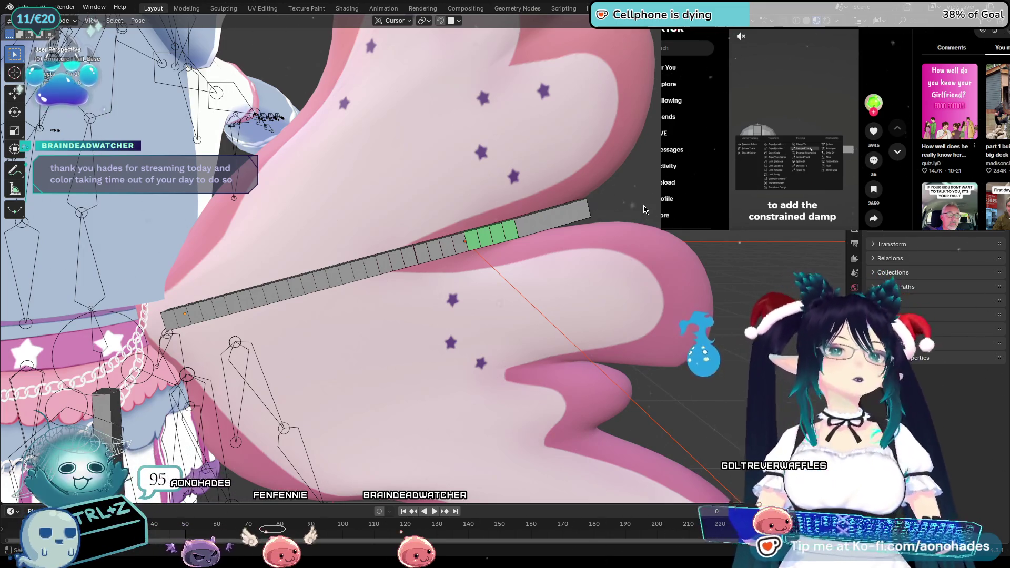
Step: Pick the green constrained bone and apply a Damped Track constraint to it
{"action": "key", "text": "a"}
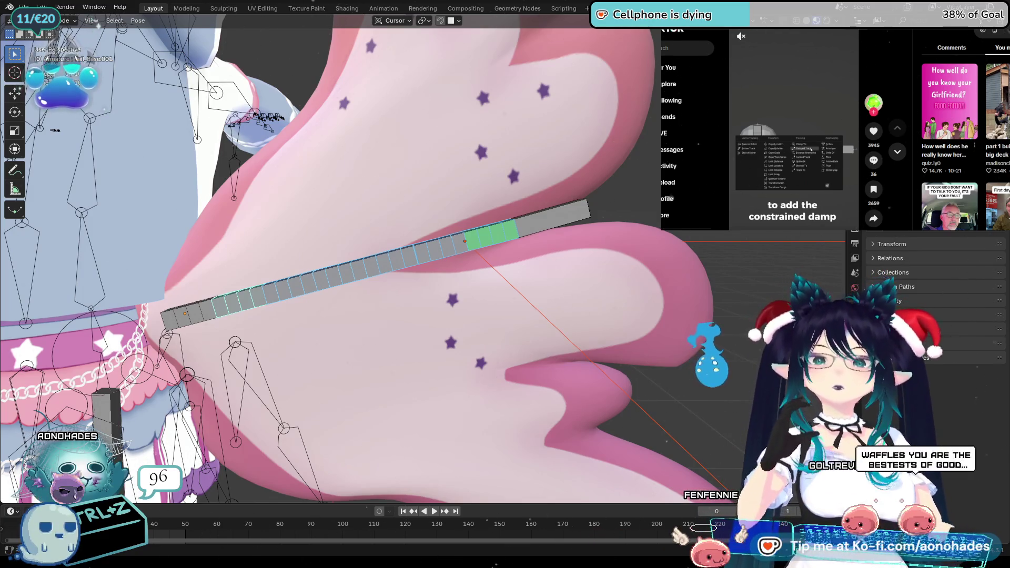
{"action": "right_click", "coordinate": [624, 291]}
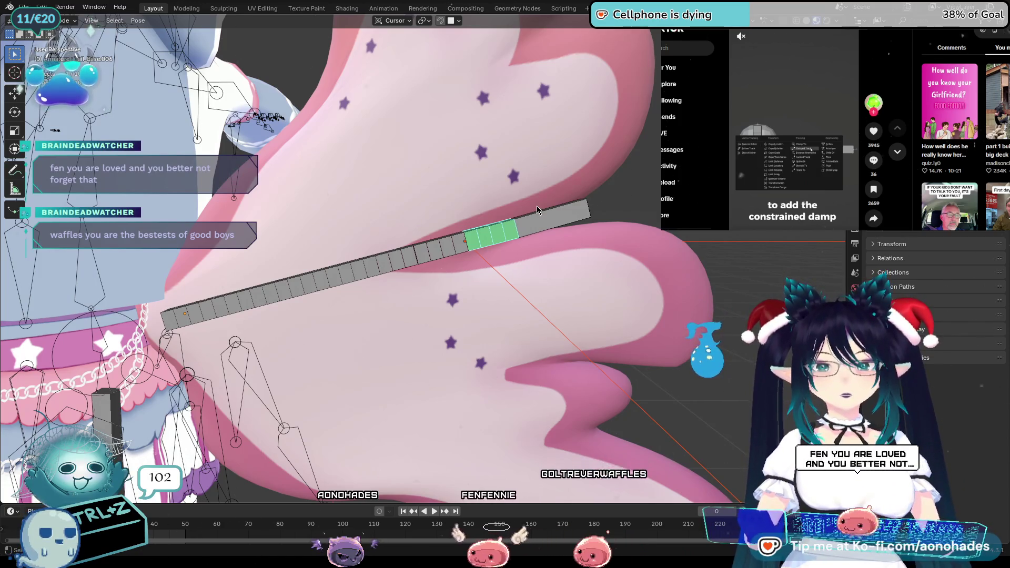
{"action": "left_click", "coordinate": [520, 212]}
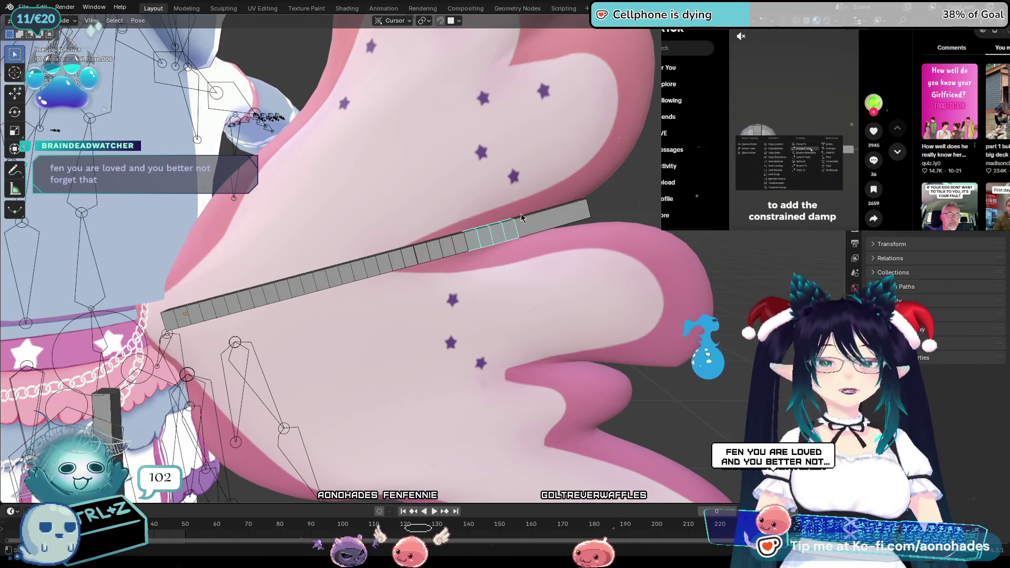
{"action": "key", "text": "alt+a"}
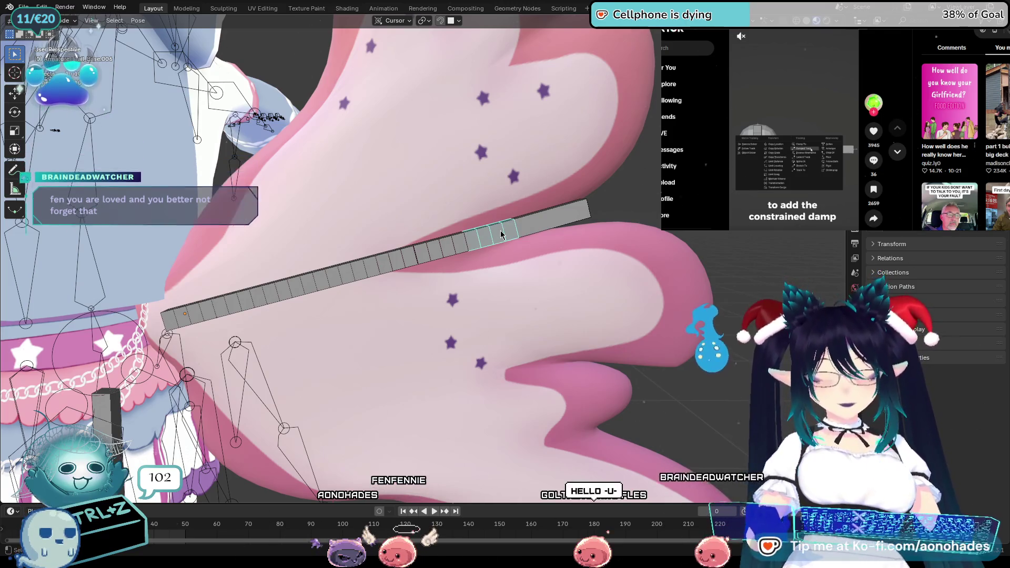
{"action": "key", "text": "shift+ctrl+c"}
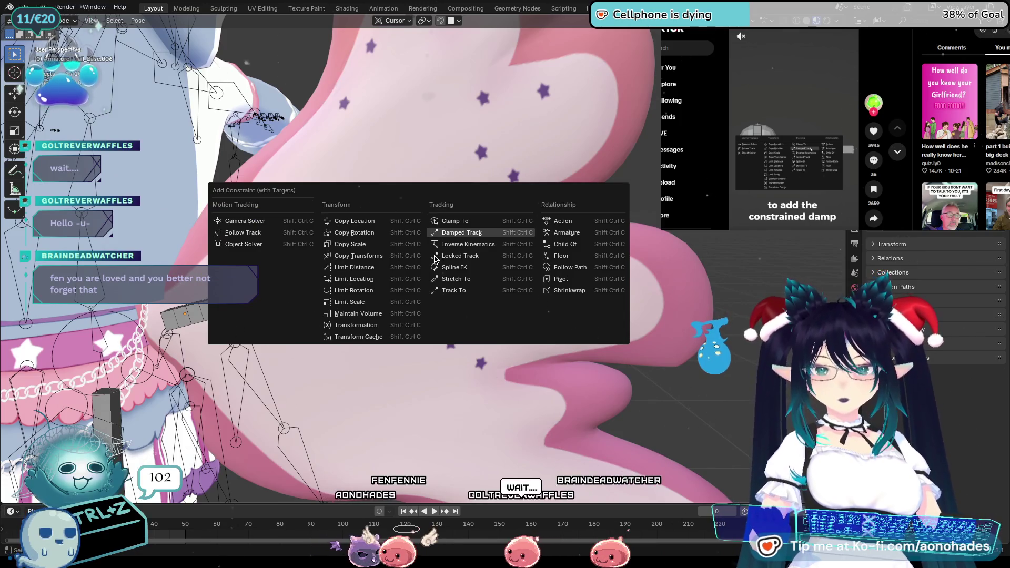
{"action": "key", "text": "Return"}
Step: Add a Damped Track to the green bones again, box-select along the chain, then deselect
{"action": "left_click", "coordinate": [424, 261]}
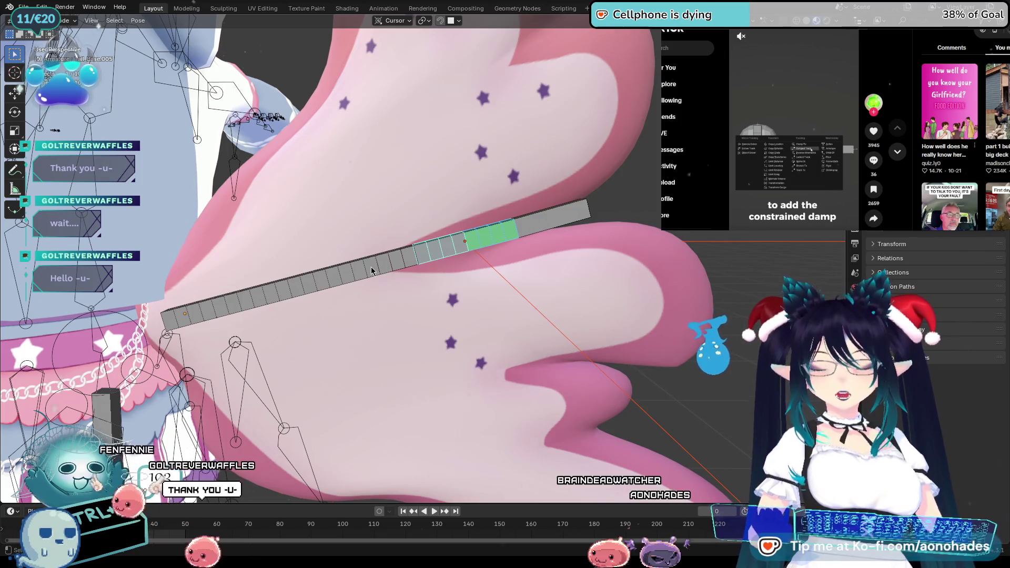
{"action": "left_click", "coordinate": [380, 272]}
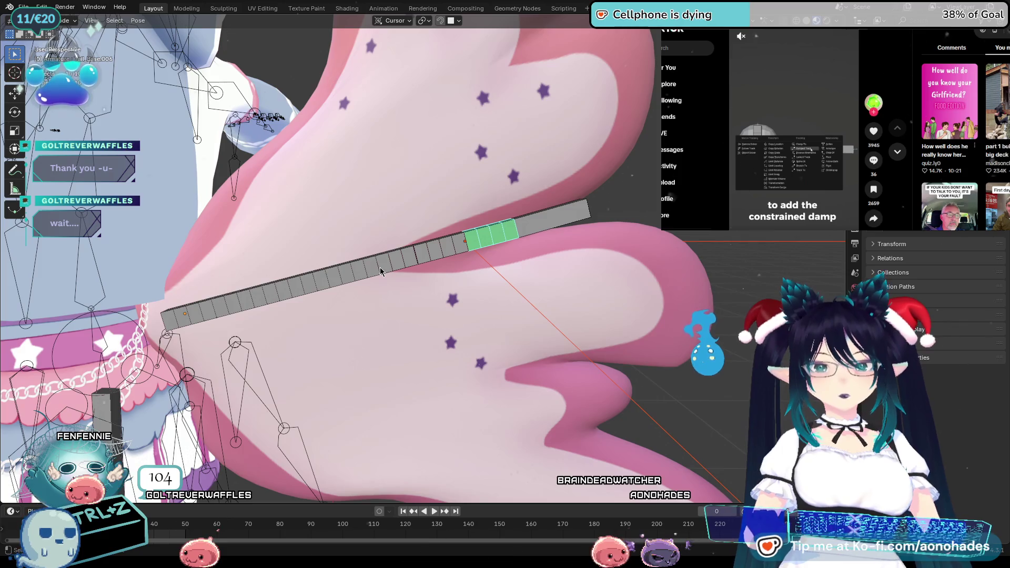
{"action": "left_click", "coordinate": [392, 260]}
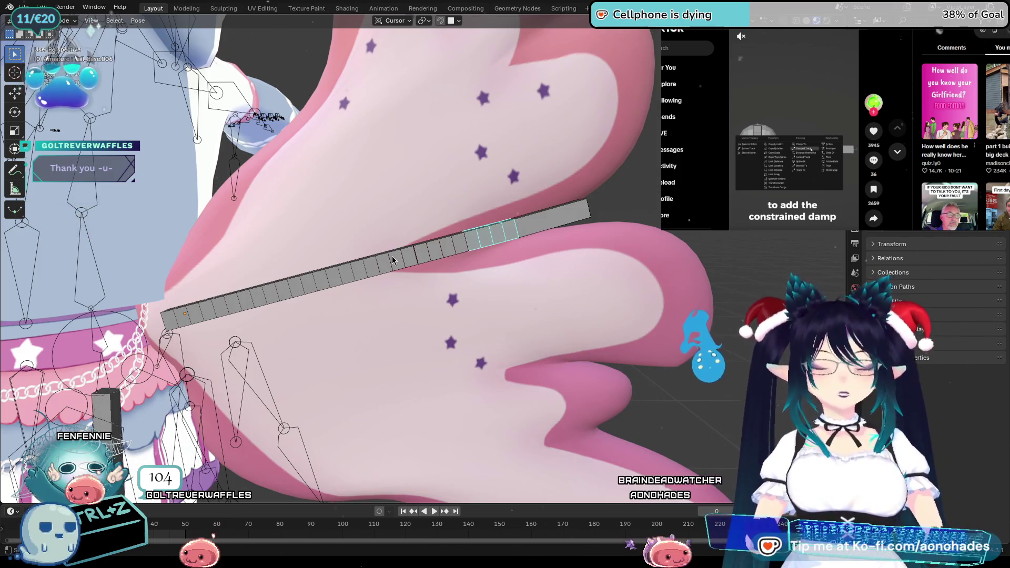
{"action": "key", "text": "ctrl+shift+c"}
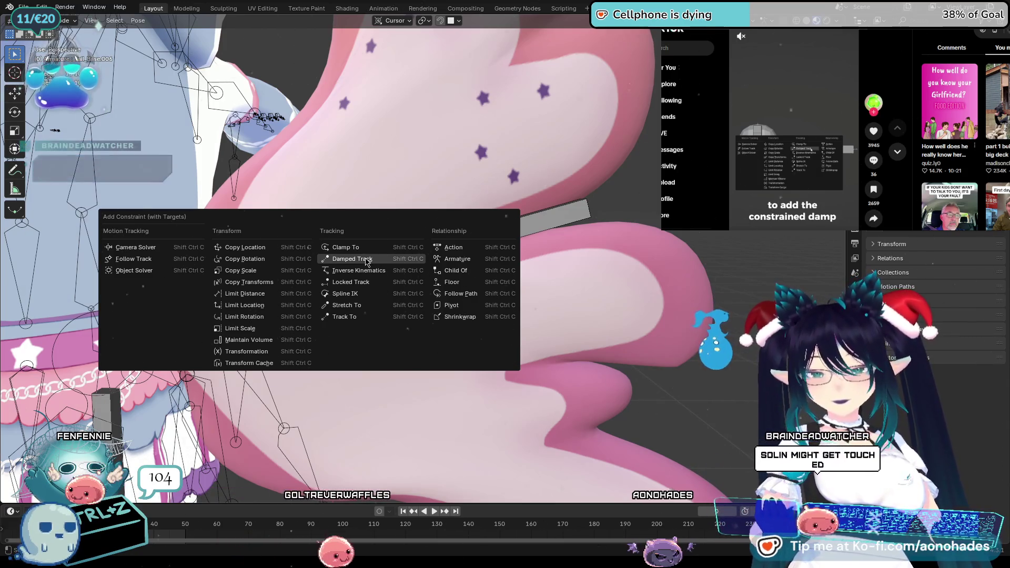
{"action": "left_click", "coordinate": [365, 262]}
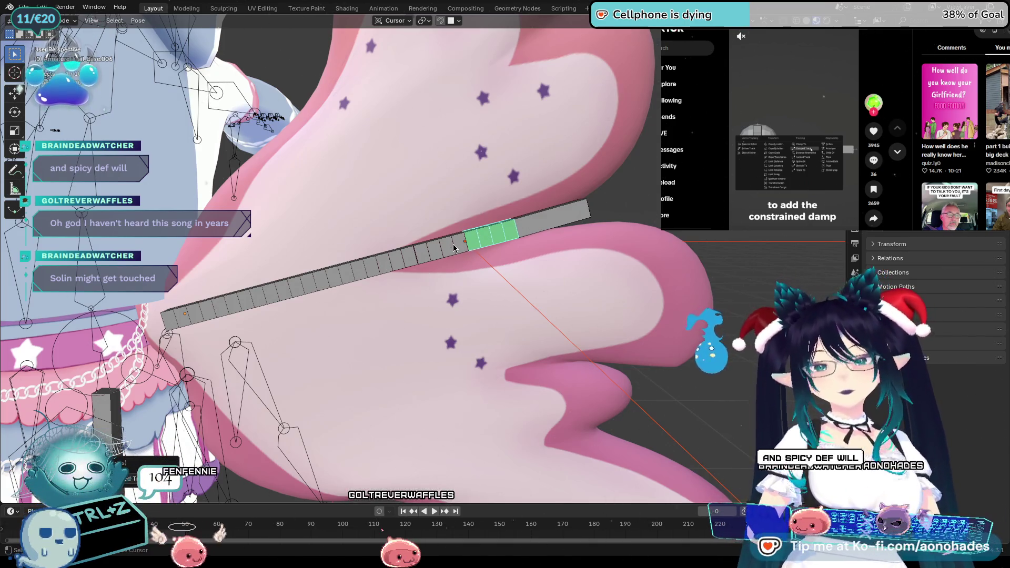
{"action": "left_click_drag", "start_coordinate": [474, 251], "coordinate": [161, 322]}
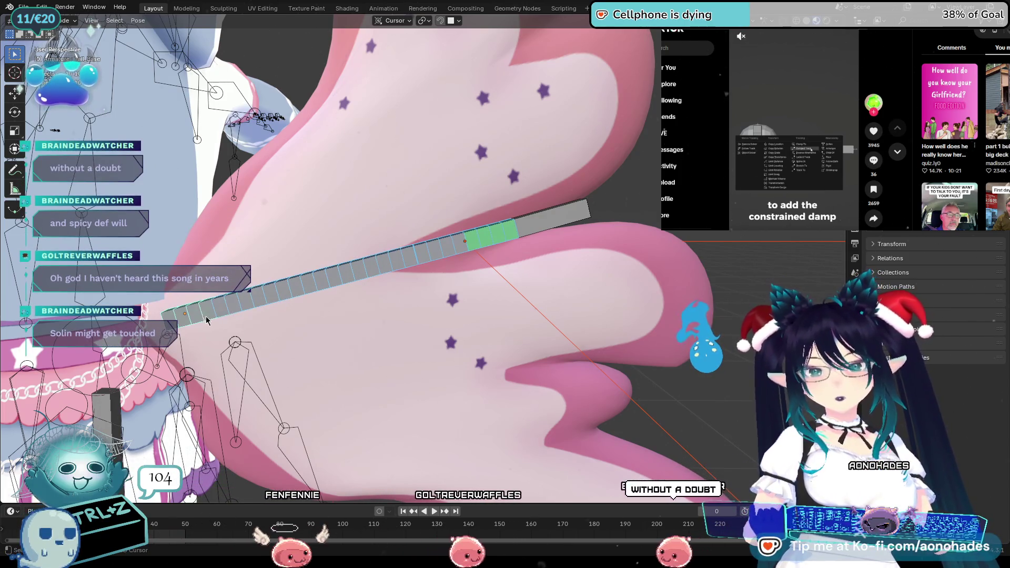
{"action": "left_click", "coordinate": [593, 249]}
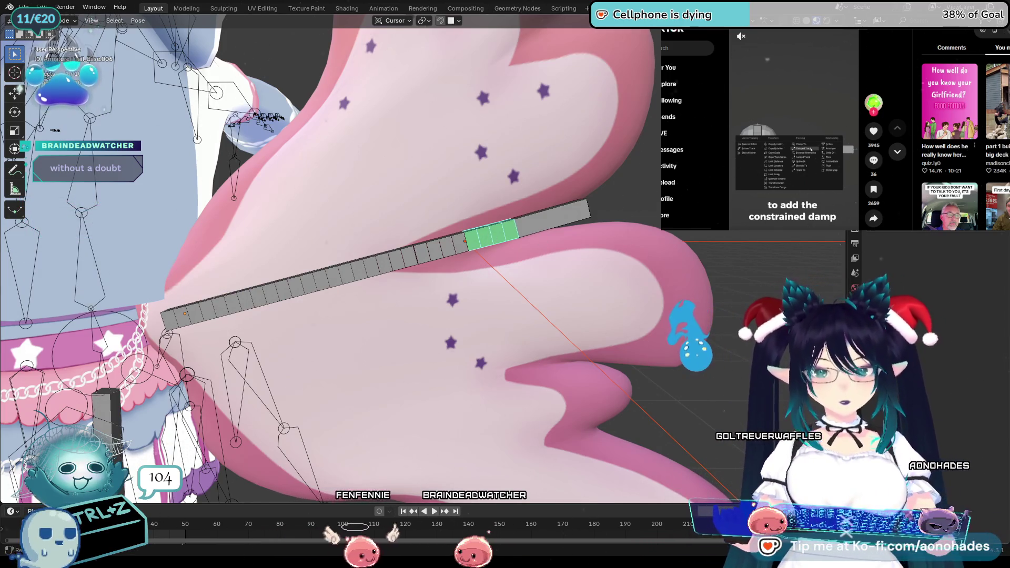
Step: Add a Damped Track from the Bone Constraint panel and cancel the Target eyedropper
{"action": "left_click", "coordinate": [937, 242]}
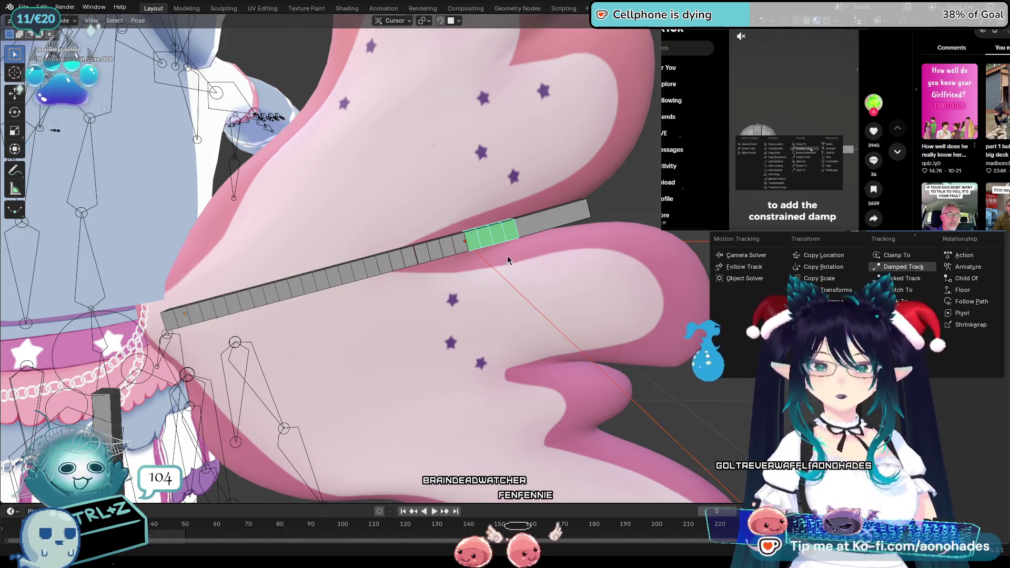
{"action": "left_click", "coordinate": [904, 267]}
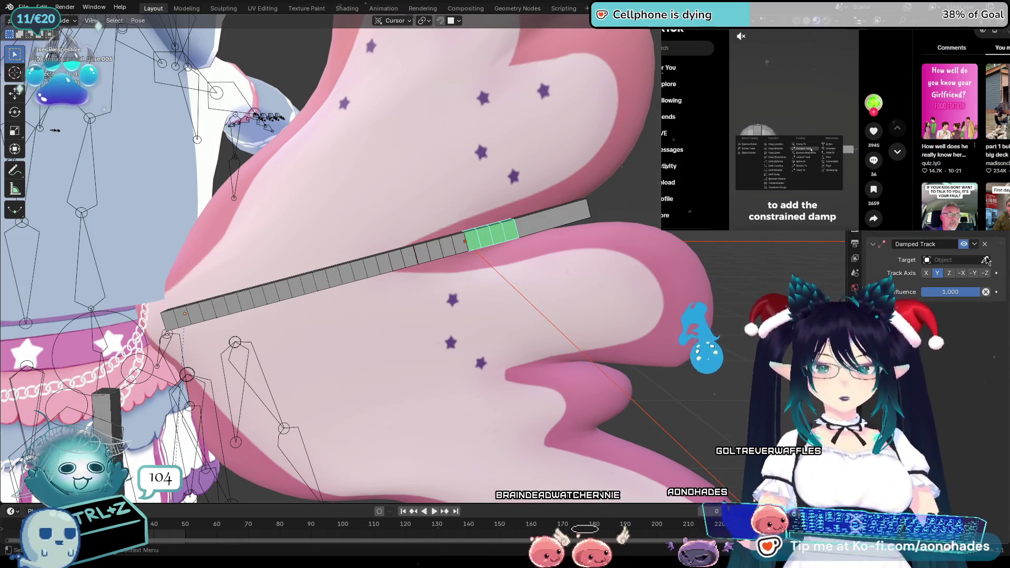
{"action": "left_click", "coordinate": [986, 260]}
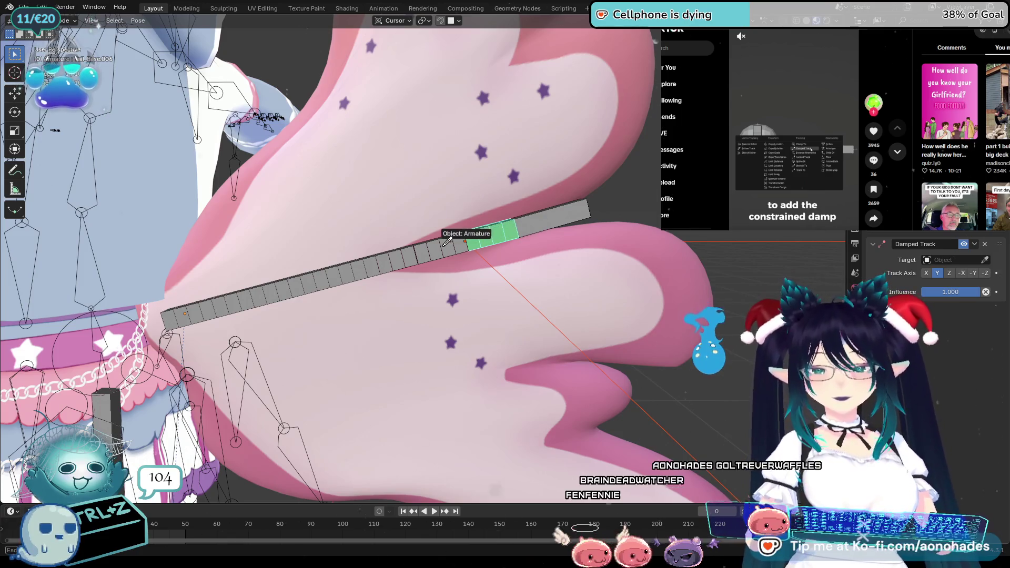
{"action": "key", "text": "Escape"}
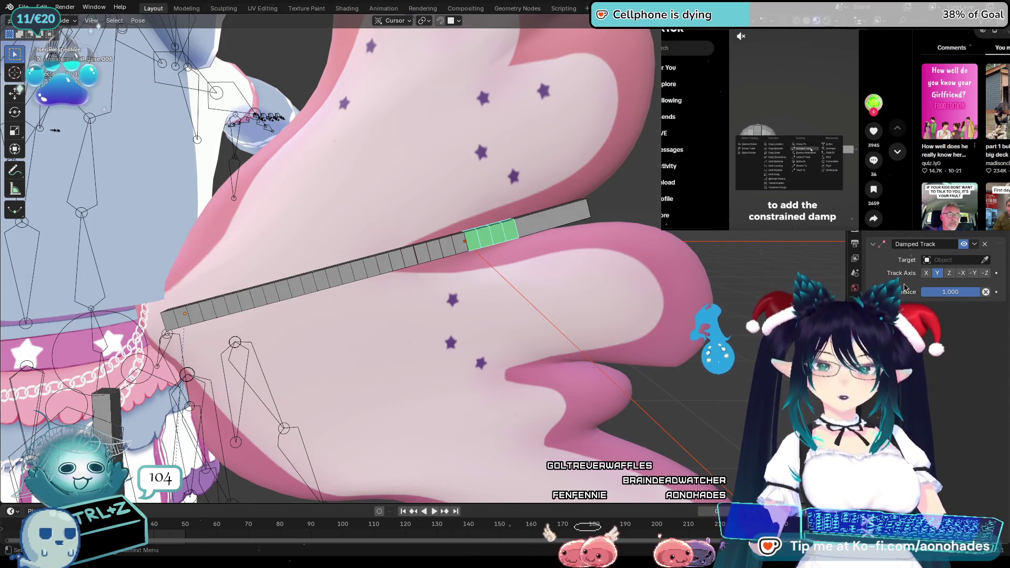
Step: Add a second, armature-type constraint to the bone, then undo to the earlier pose
{"action": "left_click", "coordinate": [986, 244]}
{"action": "left_click", "coordinate": [909, 231]}
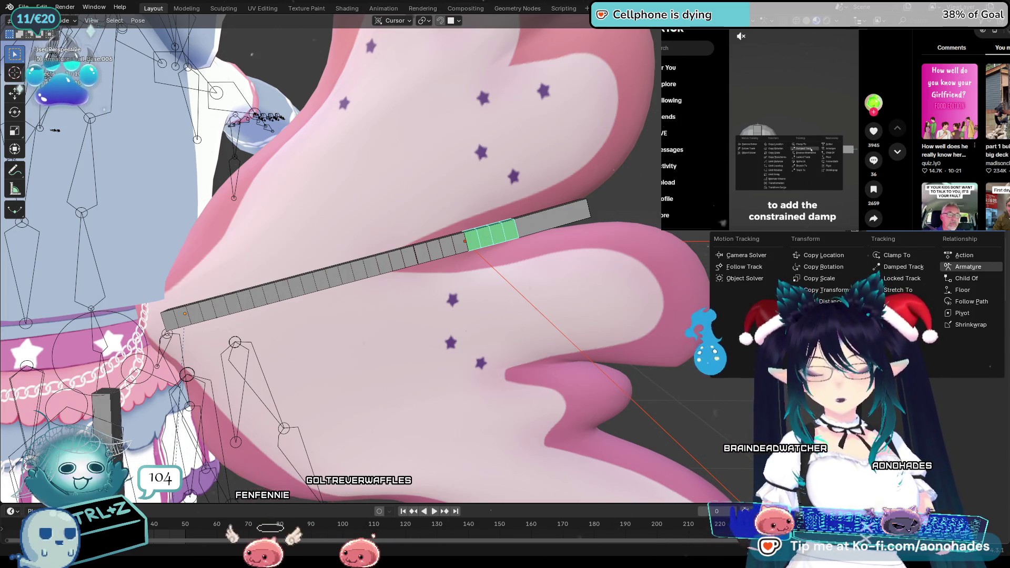
{"action": "left_click", "coordinate": [904, 267]}
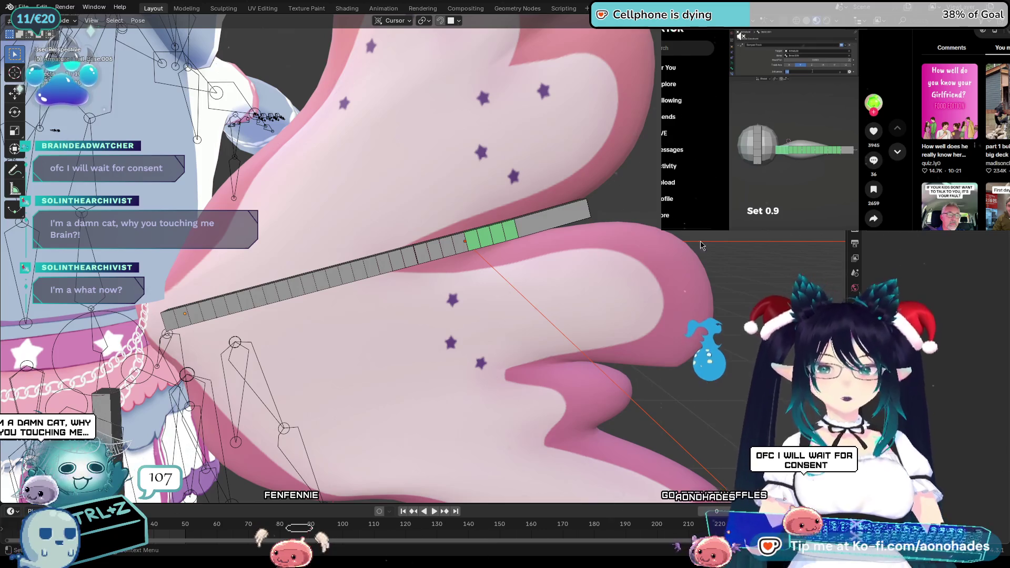
{"action": "key", "text": "ctrl+z"}
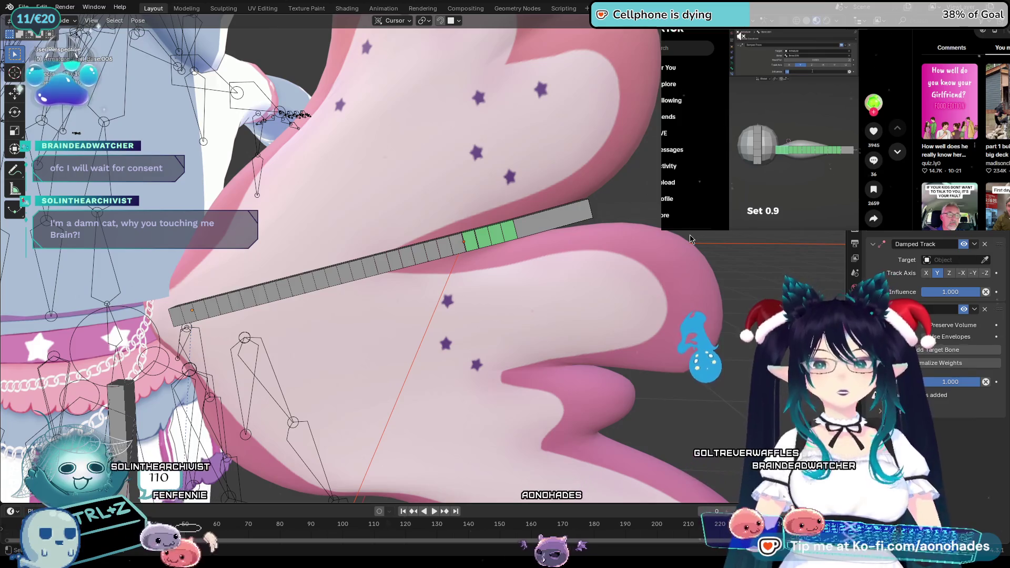
Step: Select the green bone and its neighbours and strip their constraints back to plain grey
{"action": "key", "text": "ctrl+z"}
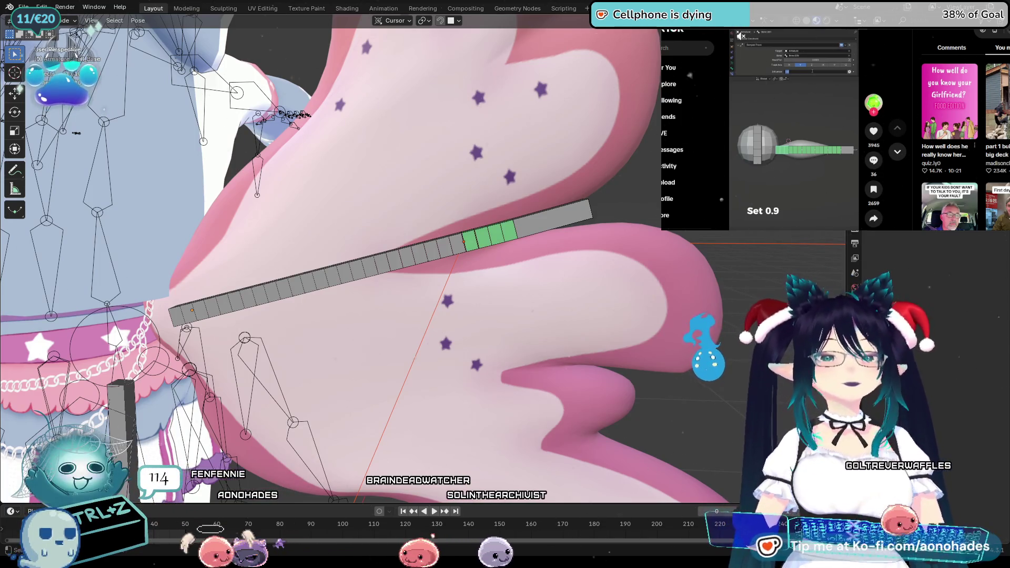
{"action": "key", "text": "a"}
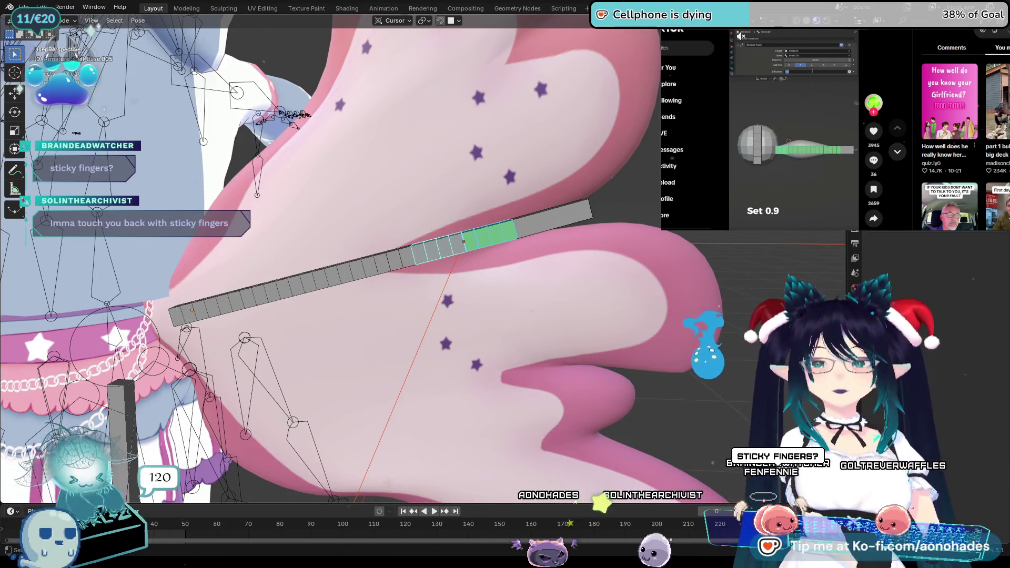
{"action": "key", "text": "ctrl+z"}
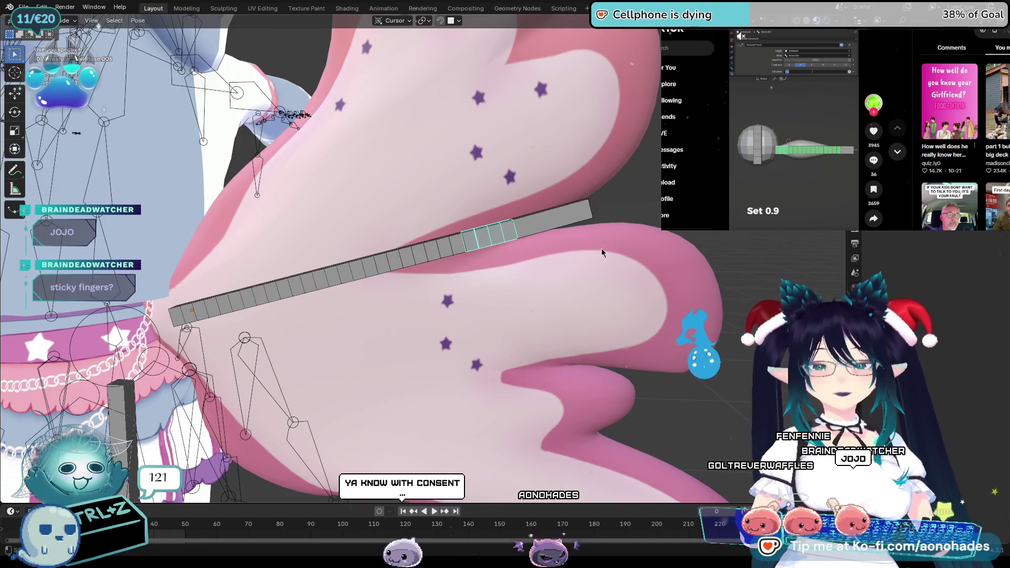
{"action": "scroll", "coordinate": [633, 257], "scroll_direction": "up", "scroll_amount": 3}
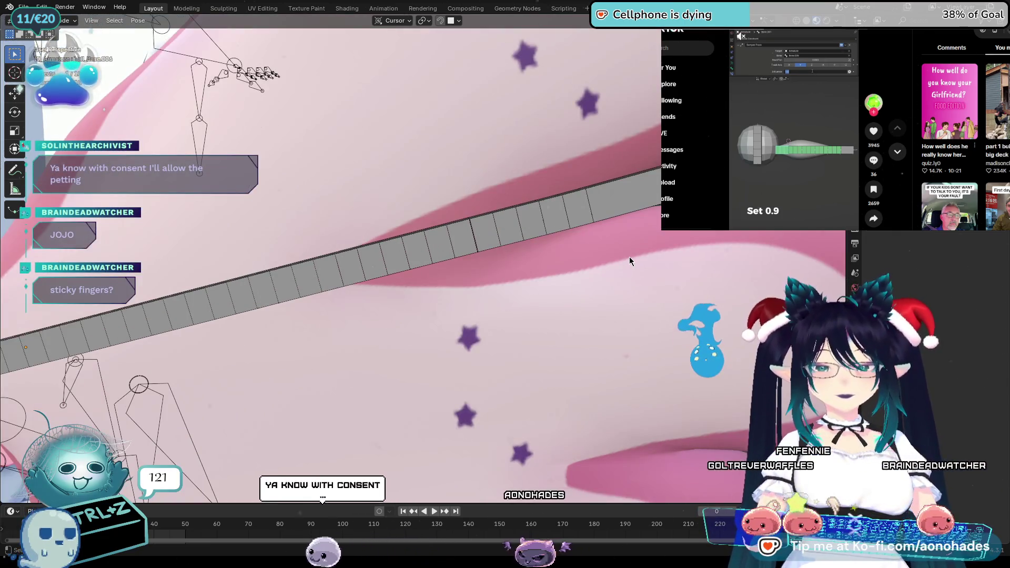
{"action": "scroll", "coordinate": [629, 257], "scroll_direction": "down", "scroll_amount": 4}
{"action": "scroll", "coordinate": [633, 276], "scroll_direction": "up", "scroll_amount": 4}
{"action": "scroll", "coordinate": [633, 276], "scroll_direction": "down", "scroll_amount": 1}
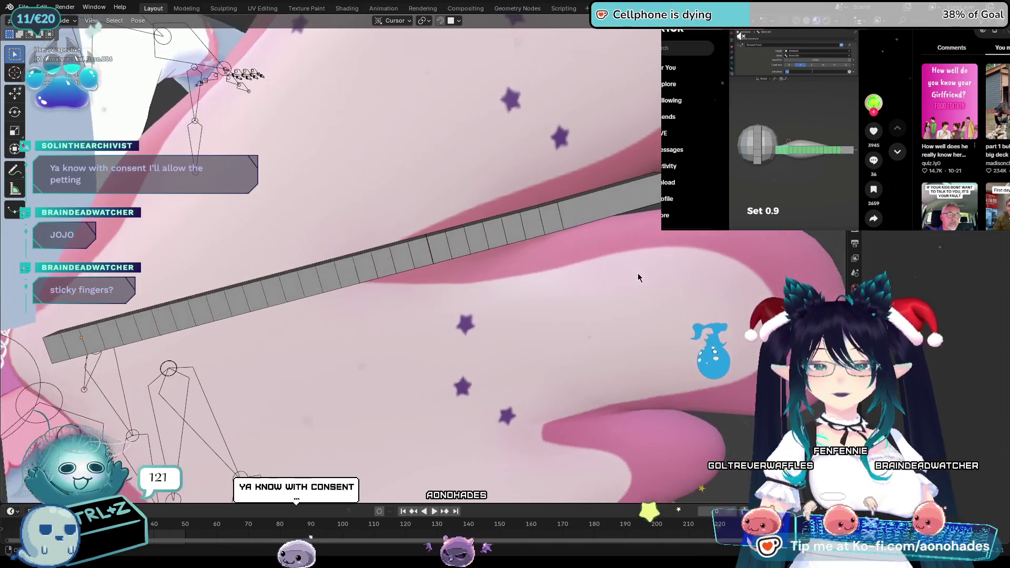
Step: Add Damped Track constraints to successive runs of bones along the wing strip
{"action": "left_click", "coordinate": [543, 241]}
{"action": "key", "text": "ctrl+shift+c"}
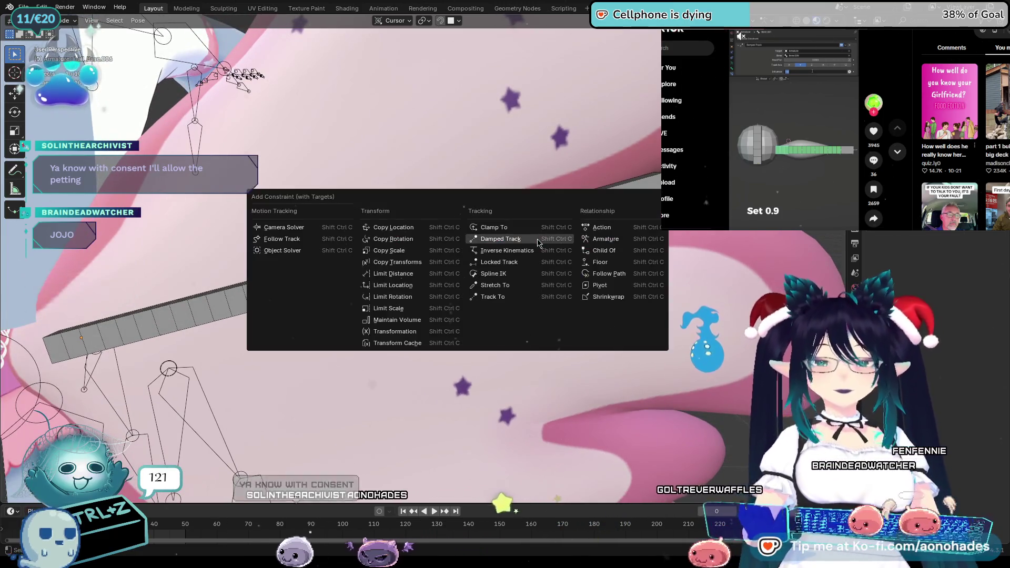
{"action": "left_click", "coordinate": [468, 257]}
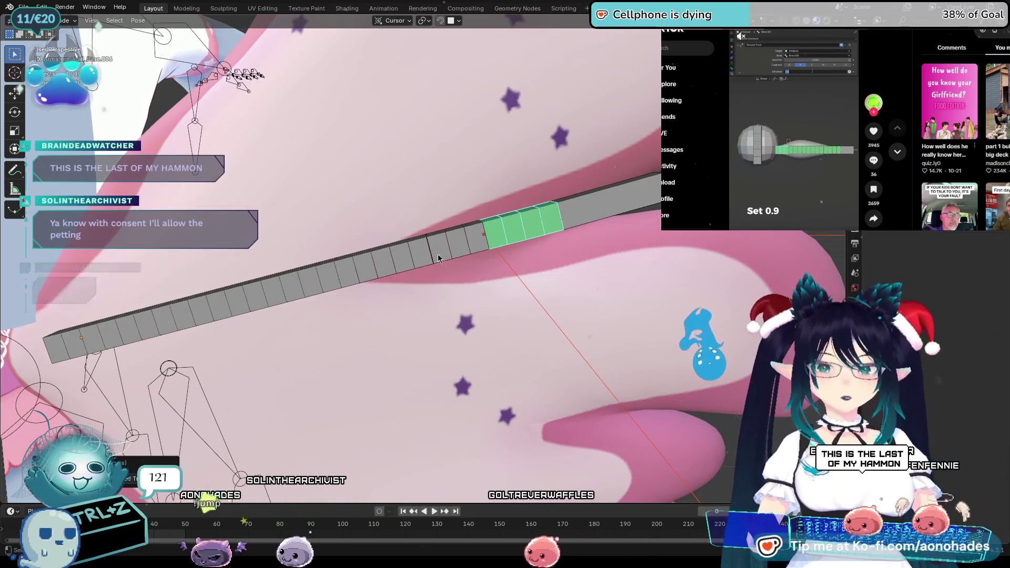
{"action": "key", "text": "ctrl+shift+c"}
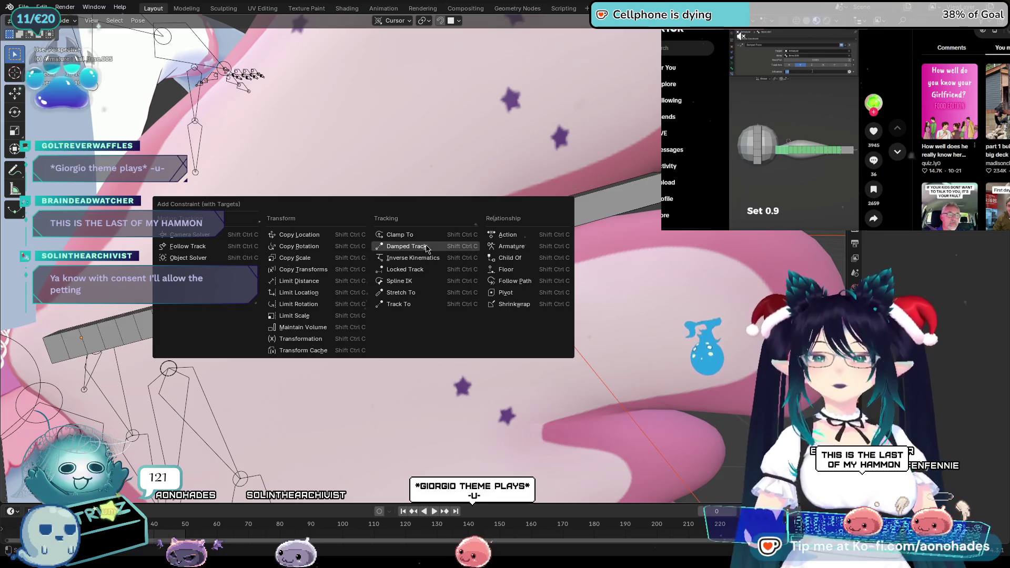
{"action": "left_click", "coordinate": [379, 272]}
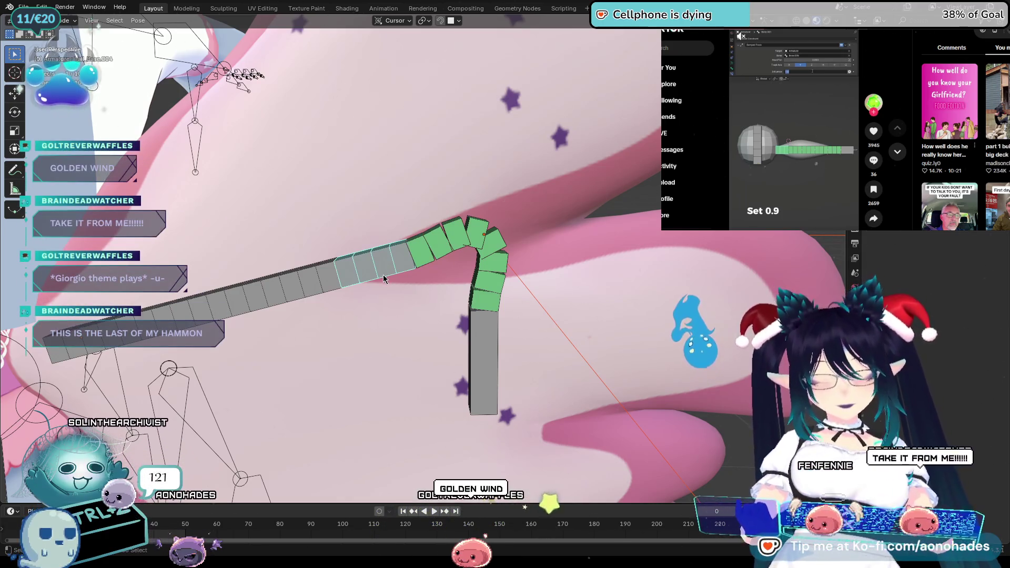
{"action": "key", "text": "ctrl+shift+c"}
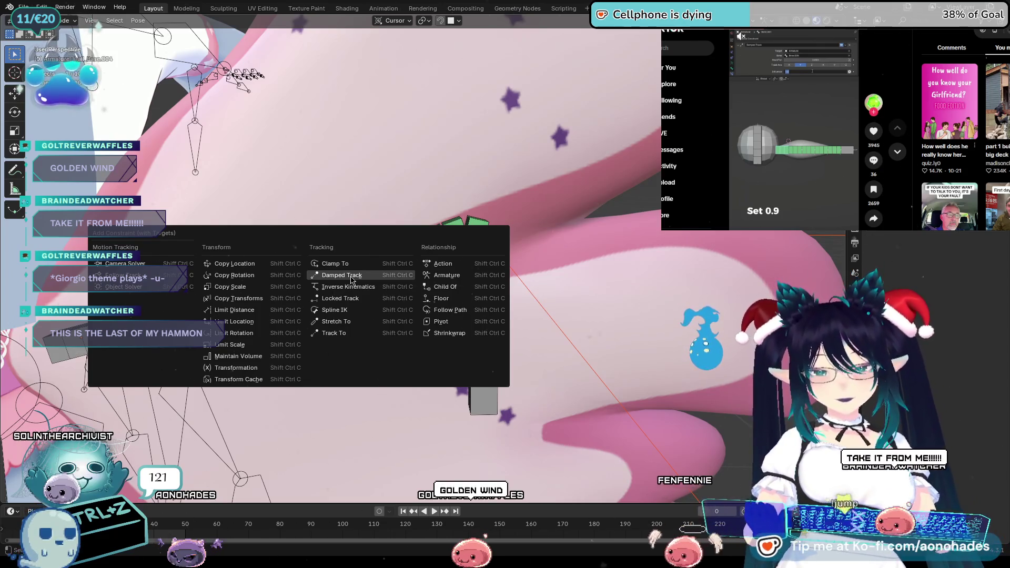
{"action": "left_click", "coordinate": [354, 276]}
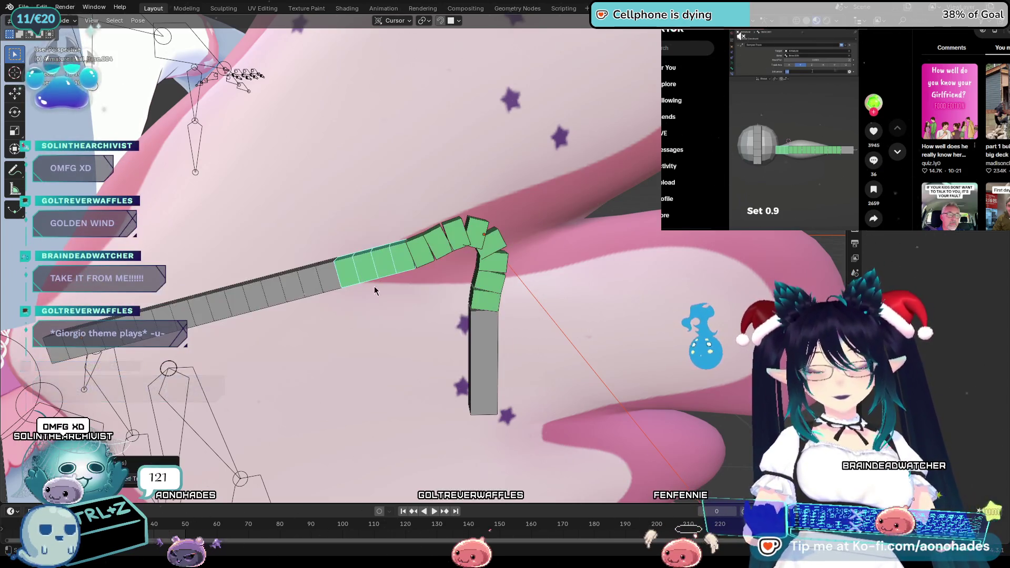
Step: Extend the selection to the grey bones near the bend and constrain them with Damped Track too
{"action": "left_click", "coordinate": [485, 234]}
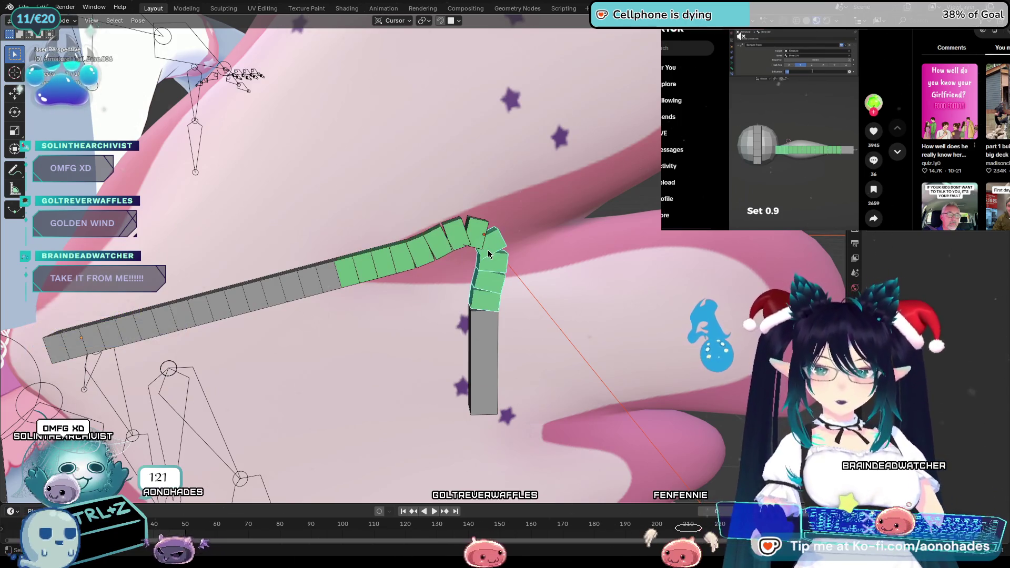
{"action": "left_click", "coordinate": [315, 285], "text": "shift"}
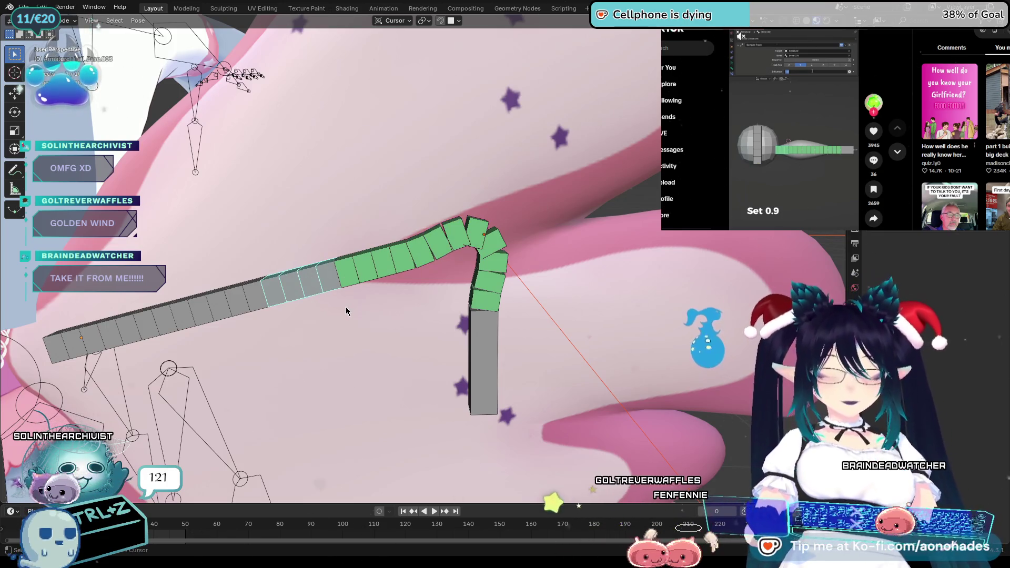
{"action": "key", "text": "ctrl+shift+c"}
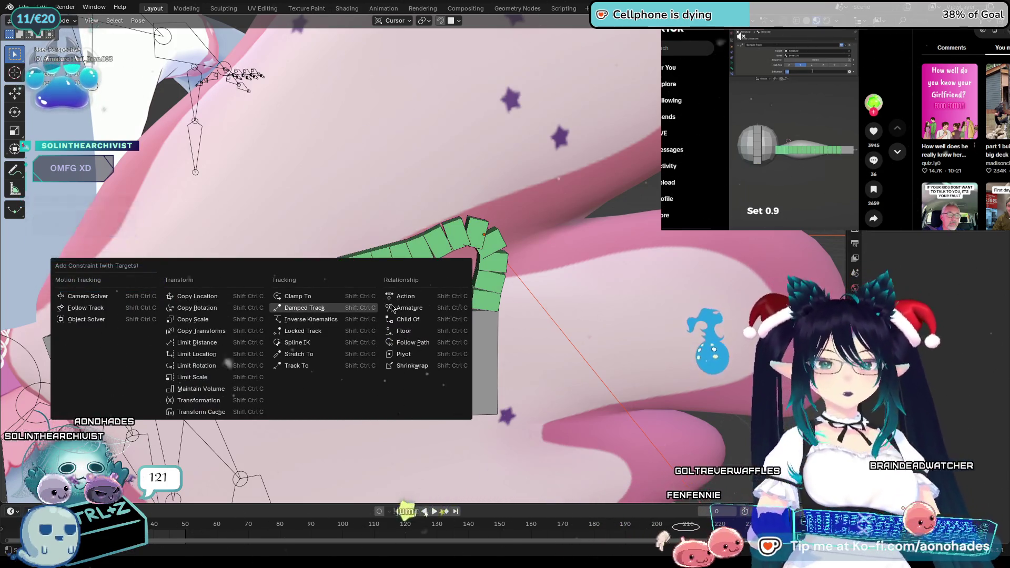
{"action": "key", "text": "Escape"}
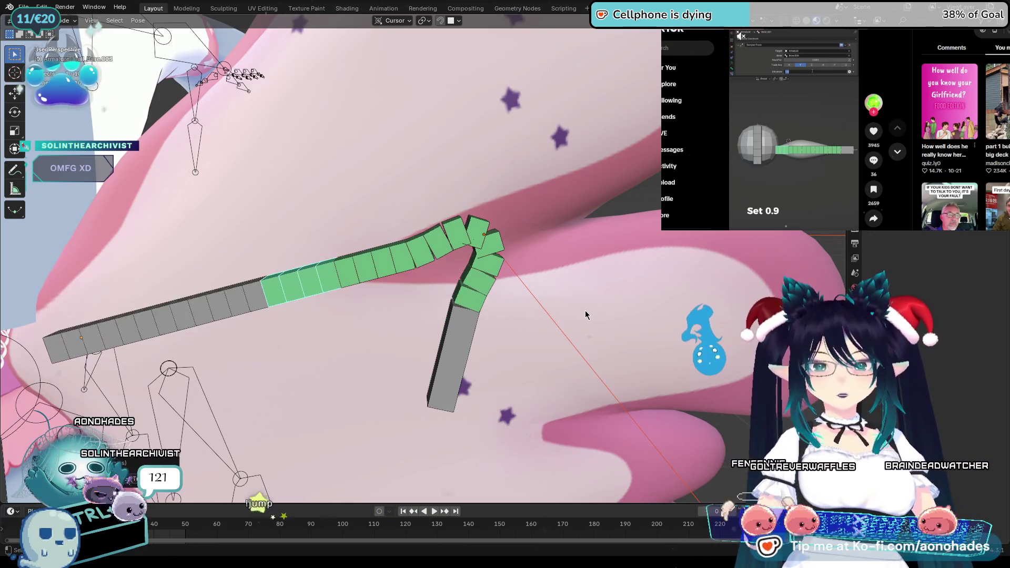
{"action": "middle_click_drag", "start_coordinate": [585, 315], "coordinate": [422, 390]}
{"action": "scroll", "coordinate": [565, 318], "scroll_direction": "down", "scroll_amount": 10}
{"action": "middle_click_drag", "start_coordinate": [314, 382], "coordinate": [564, 372]}
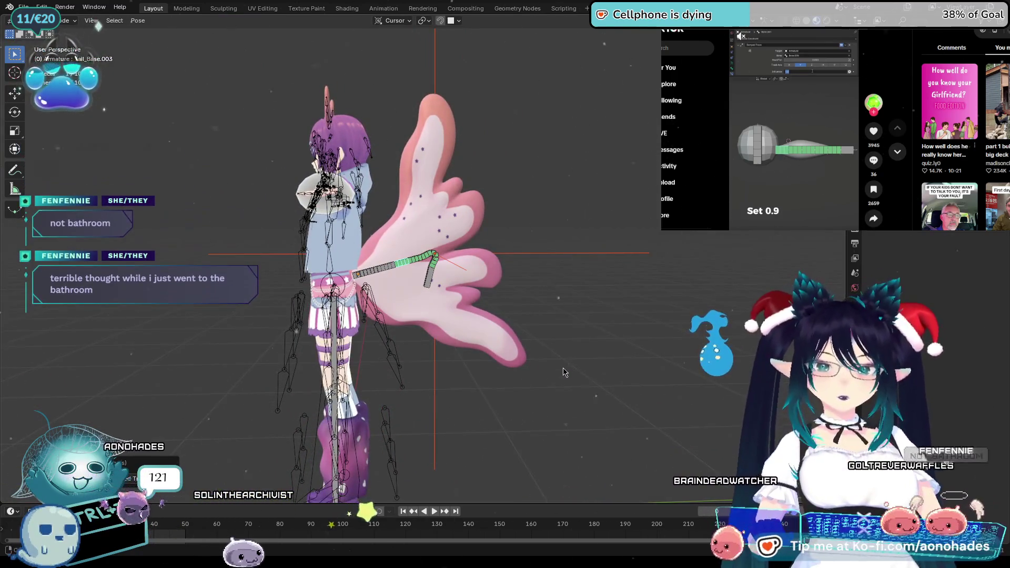
{"action": "scroll", "coordinate": [564, 372], "scroll_direction": "up", "scroll_amount": 2}
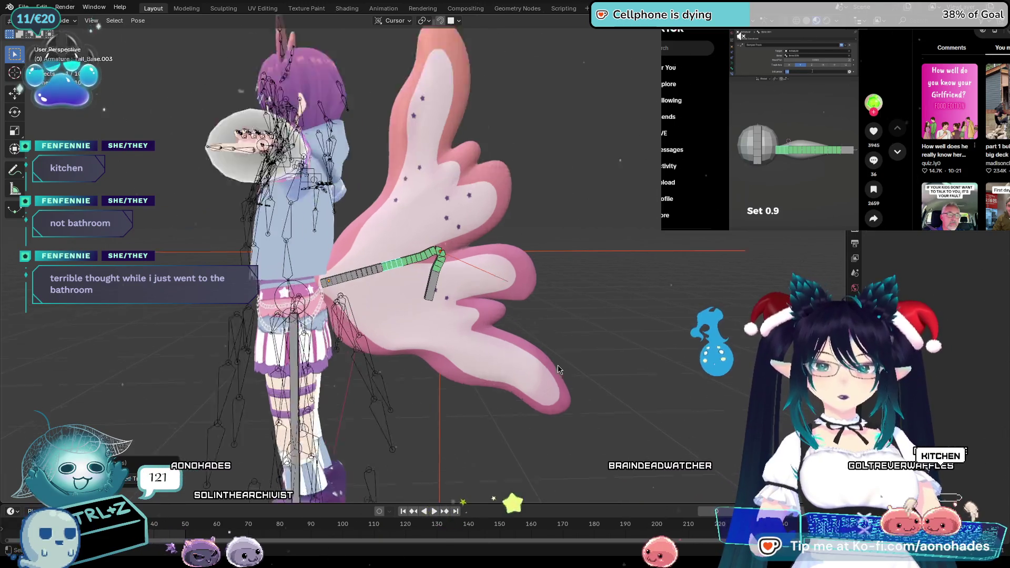
{"action": "scroll", "coordinate": [554, 364], "scroll_direction": "up", "scroll_amount": 3}
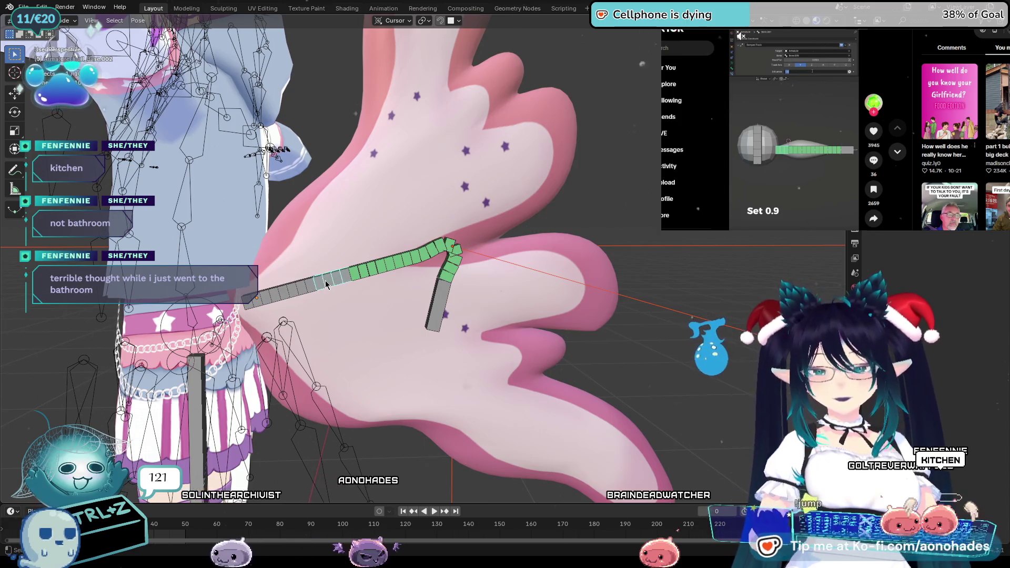
Step: Add Damped Track to the remaining selected bones so nearly the whole chain is constrained
{"action": "key", "text": "ctrl+shift+c"}
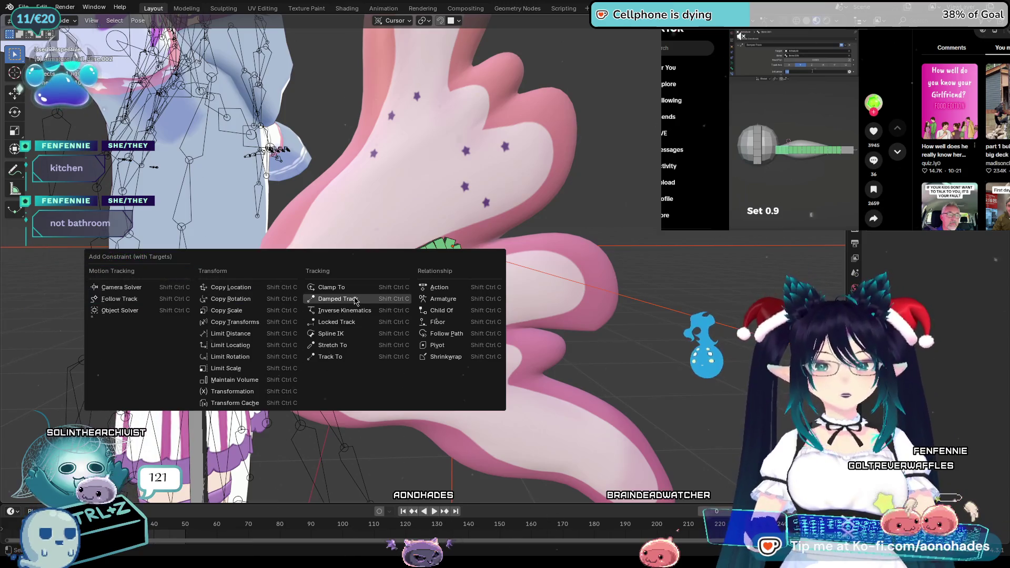
{"action": "left_click", "coordinate": [355, 300]}
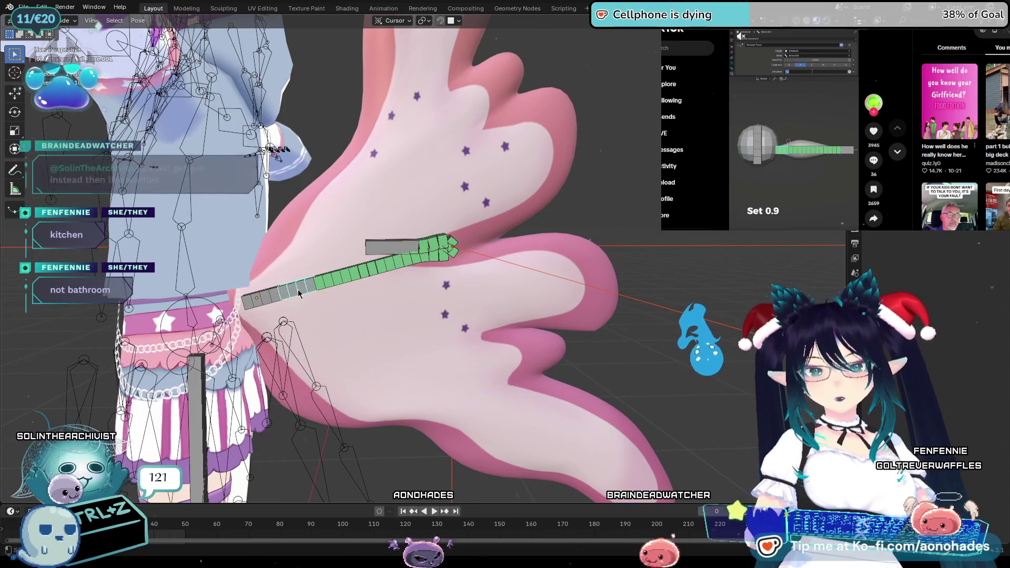
{"action": "key", "text": "ctrl+shift+c"}
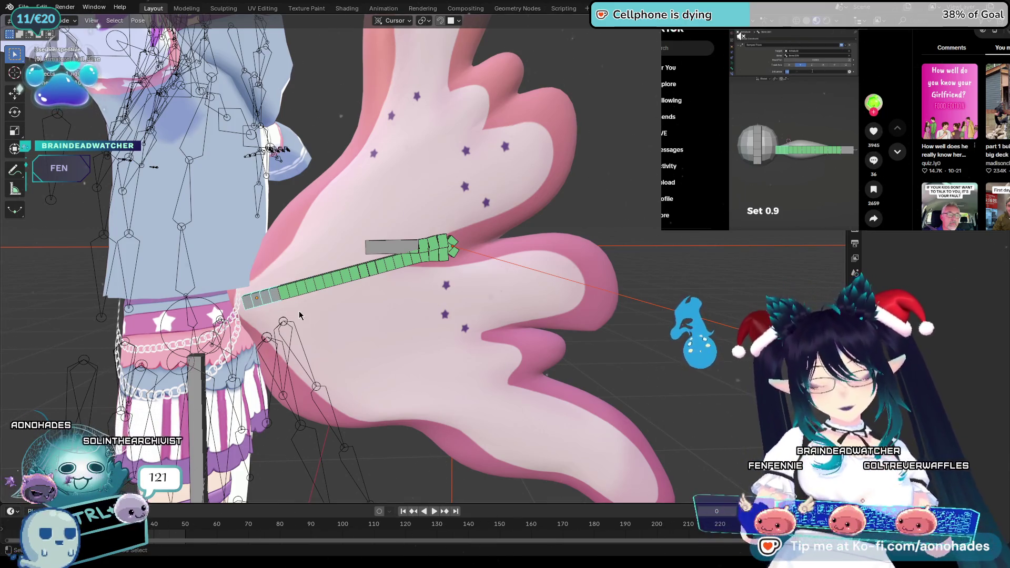
Step: In the end bone's constraint settings, set the Damped Track influence to 0.9
{"action": "key", "text": "ctrl+shift+c"}
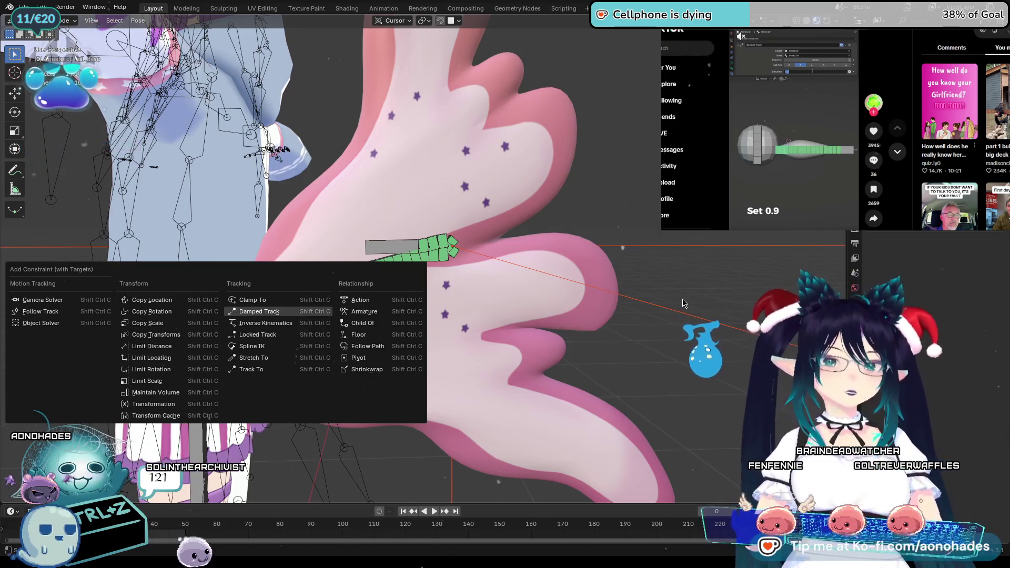
{"action": "key", "text": "Escape"}
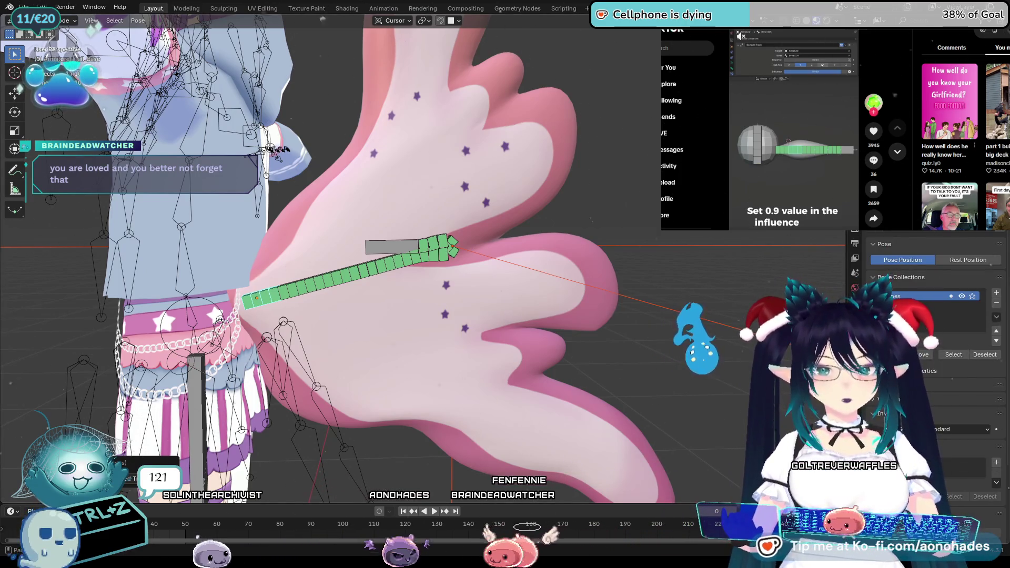
{"action": "left_click", "coordinate": [855, 287]}
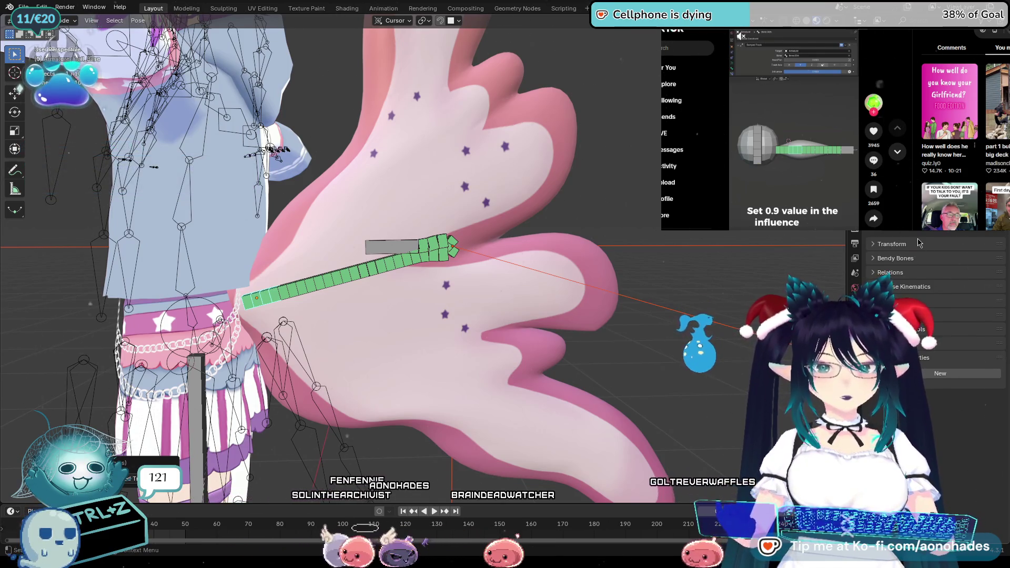
{"action": "left_click", "coordinate": [925, 267]}
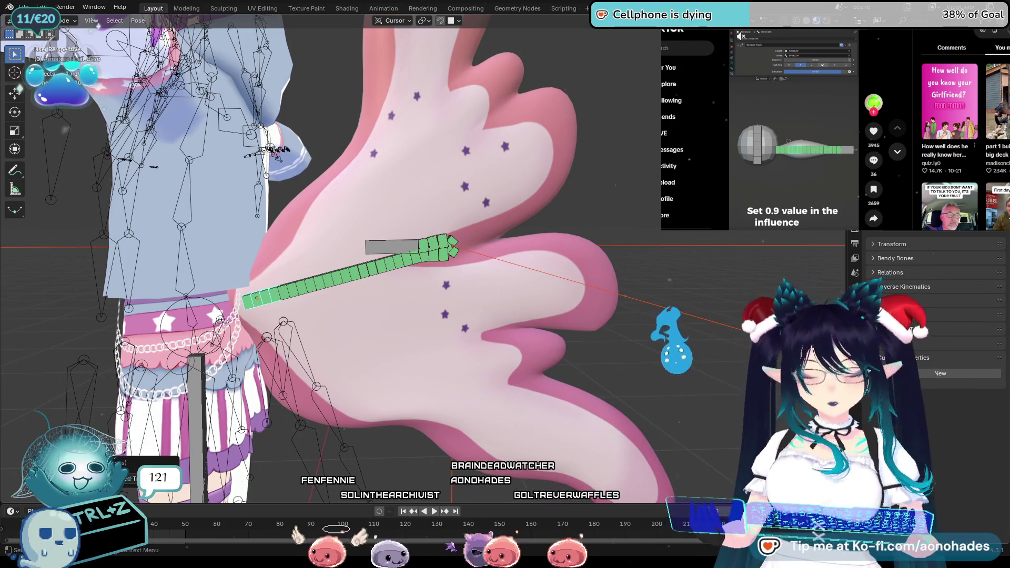
{"action": "left_click", "coordinate": [855, 287]}
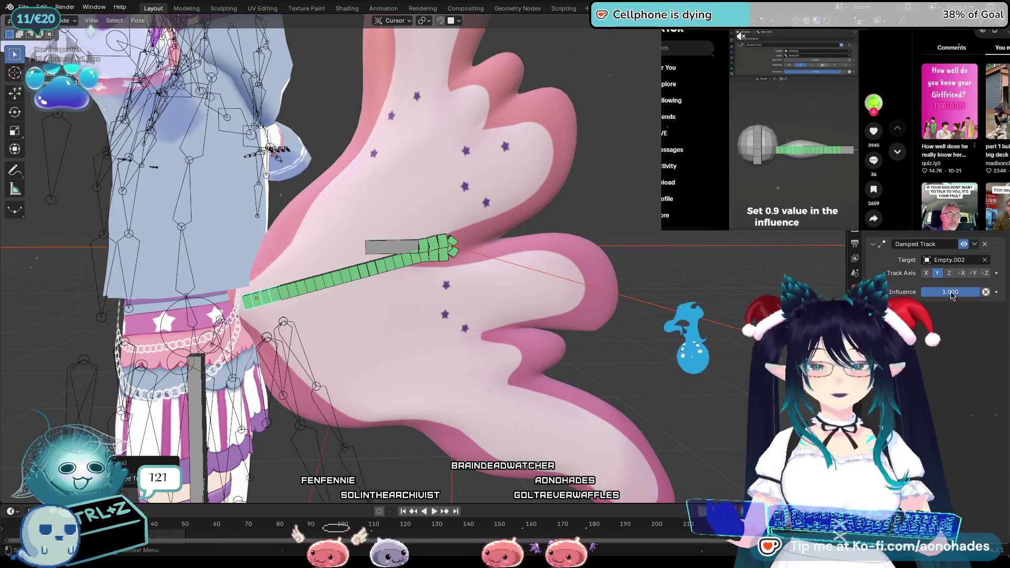
{"action": "type", "text": "0.9"}
{"action": "key", "text": "Return"}
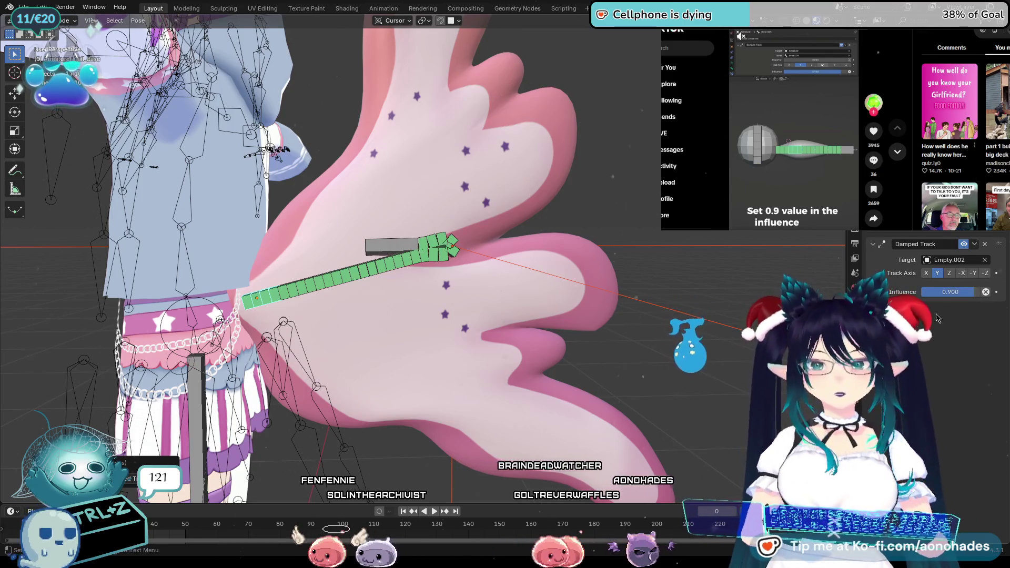
{"action": "left_click", "coordinate": [949, 292]}
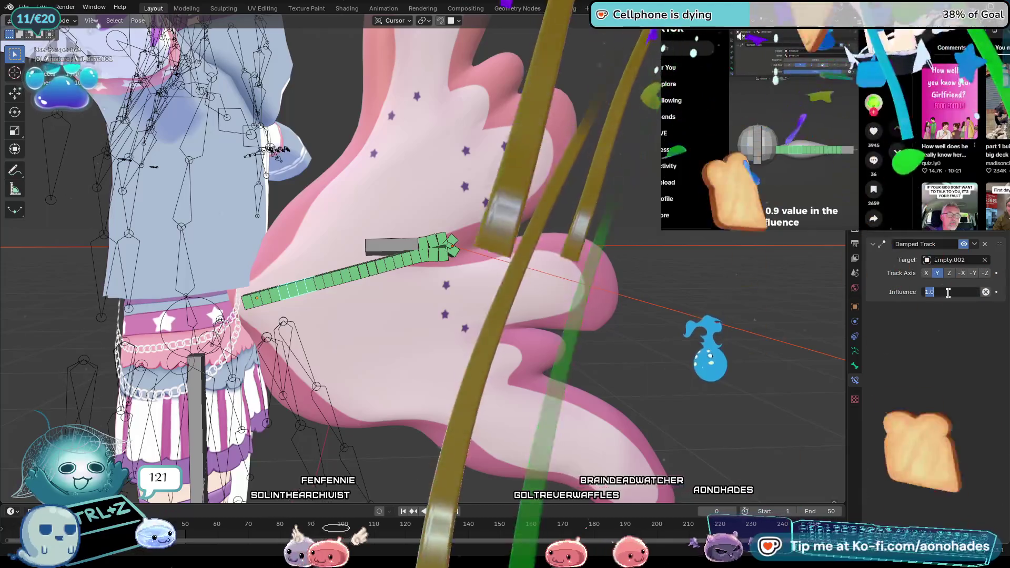
{"action": "type", "text": "0.9"}
{"action": "key", "text": "Return"}
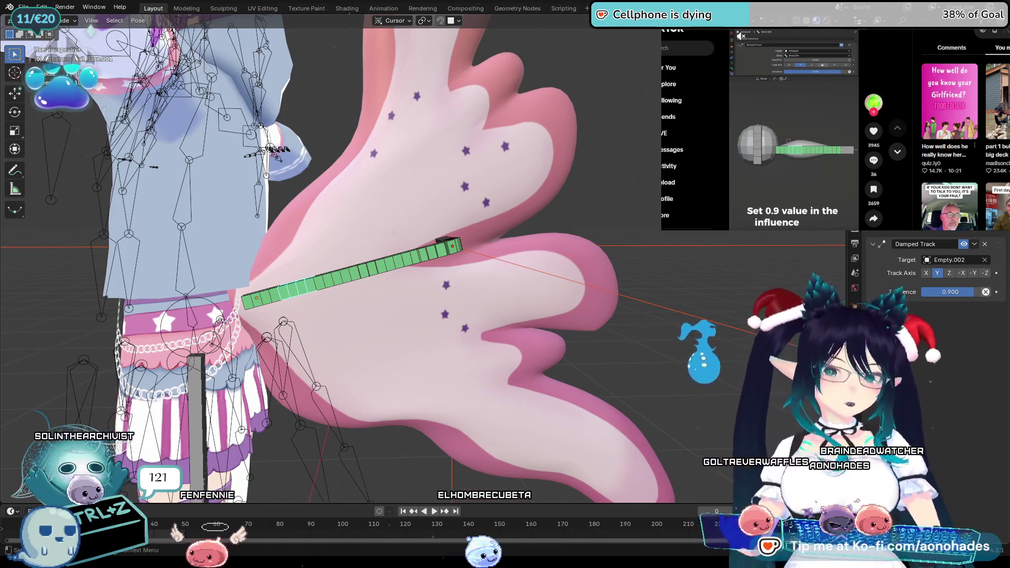
{"action": "key", "text": "ctrl+z"}
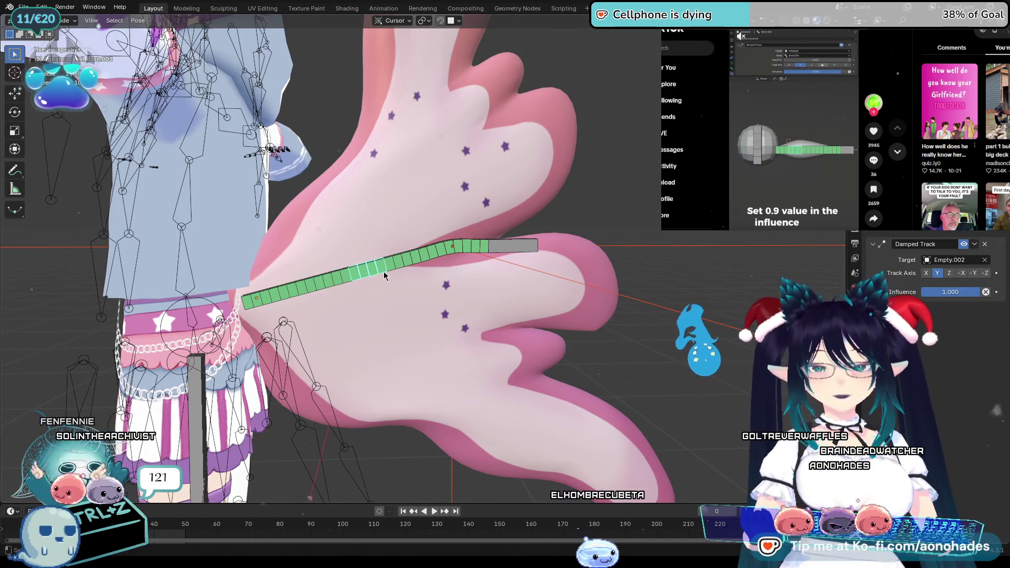
{"action": "type", "text": "0"}
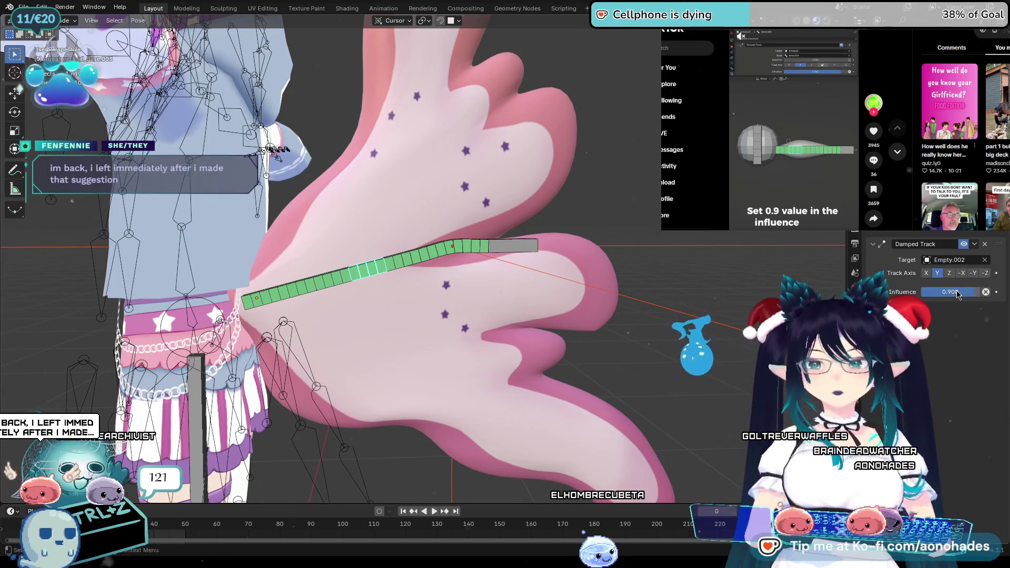
{"action": "key", "text": "Return"}
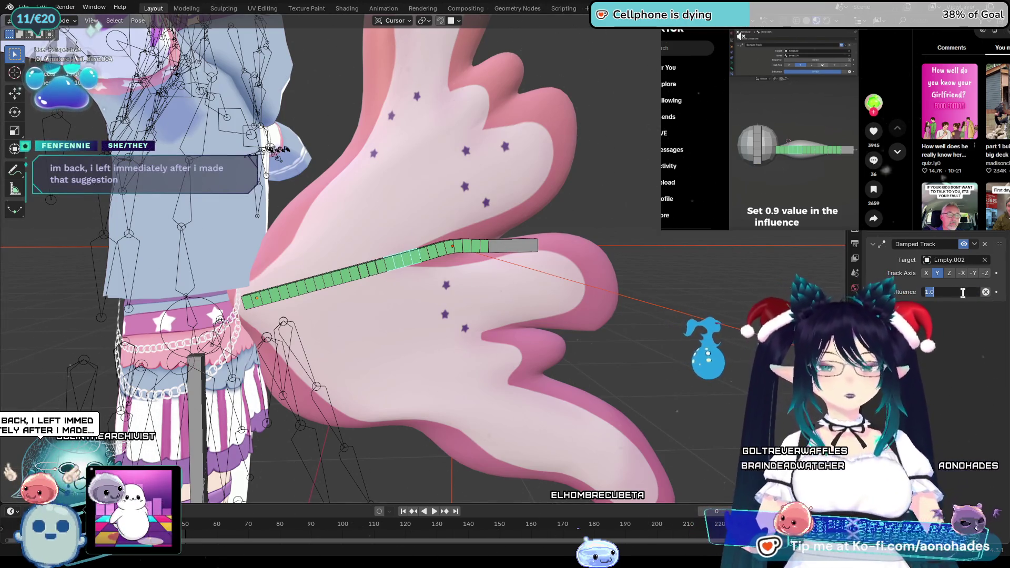
{"action": "type", "text": "0.9"}
Step: Redo the 0.9 influence after undoing, until the chain end bends toward the target
{"action": "key", "text": "Return"}
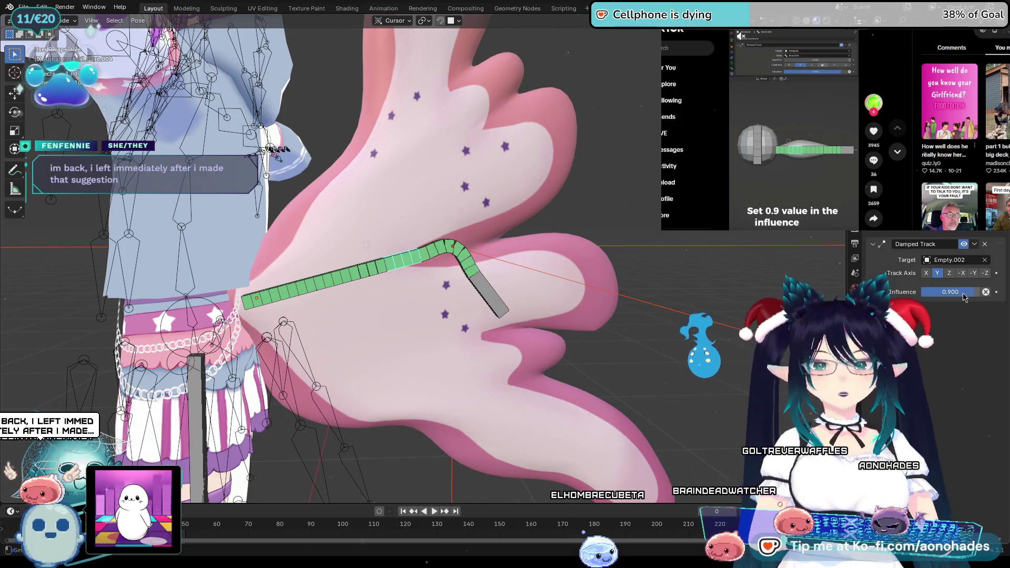
{"action": "key", "text": "ctrl+z"}
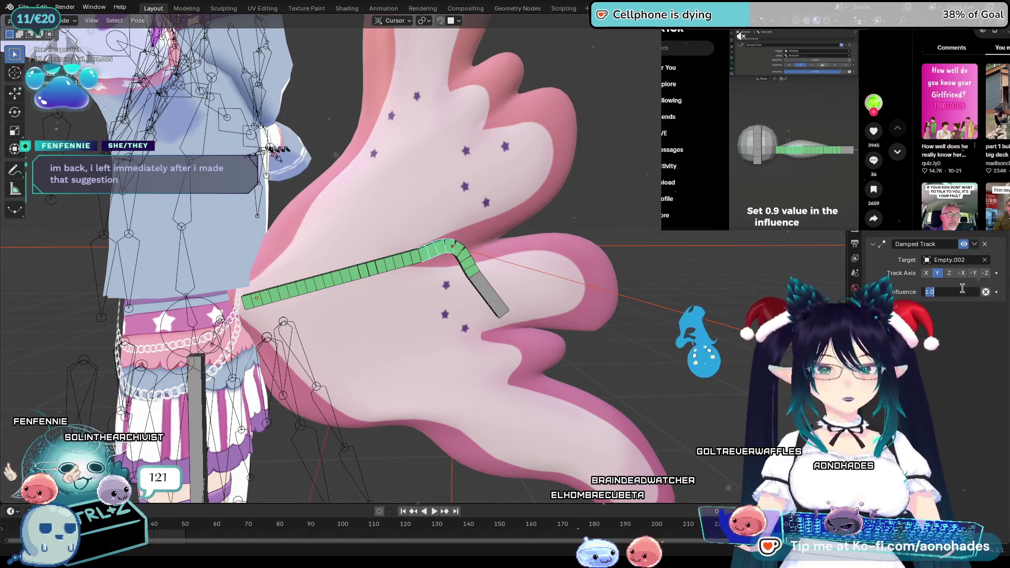
{"action": "type", "text": "0.9"}
{"action": "key", "text": "Return"}
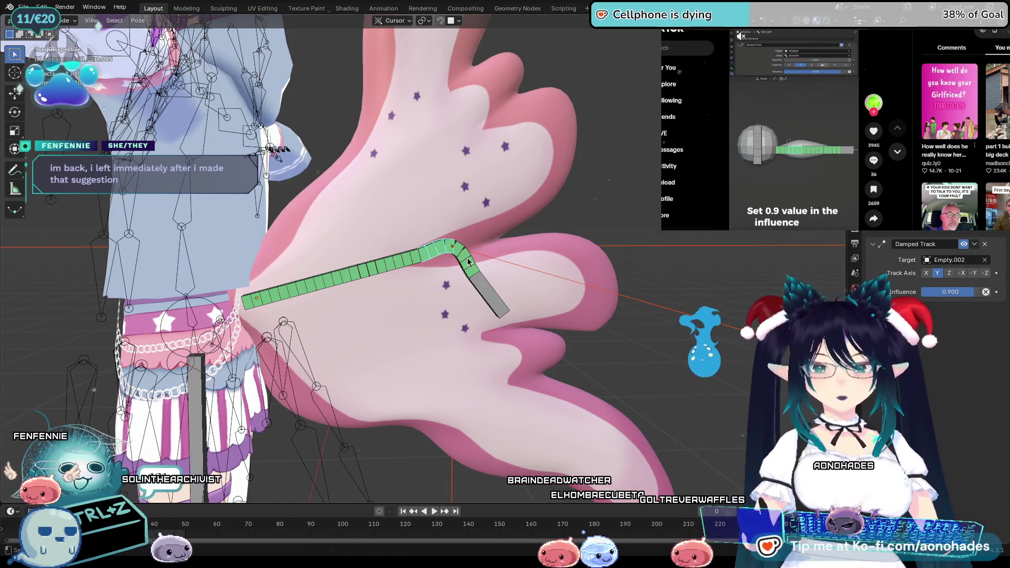
{"action": "key", "text": "ctrl+z"}
{"action": "left_click", "coordinate": [939, 289]}
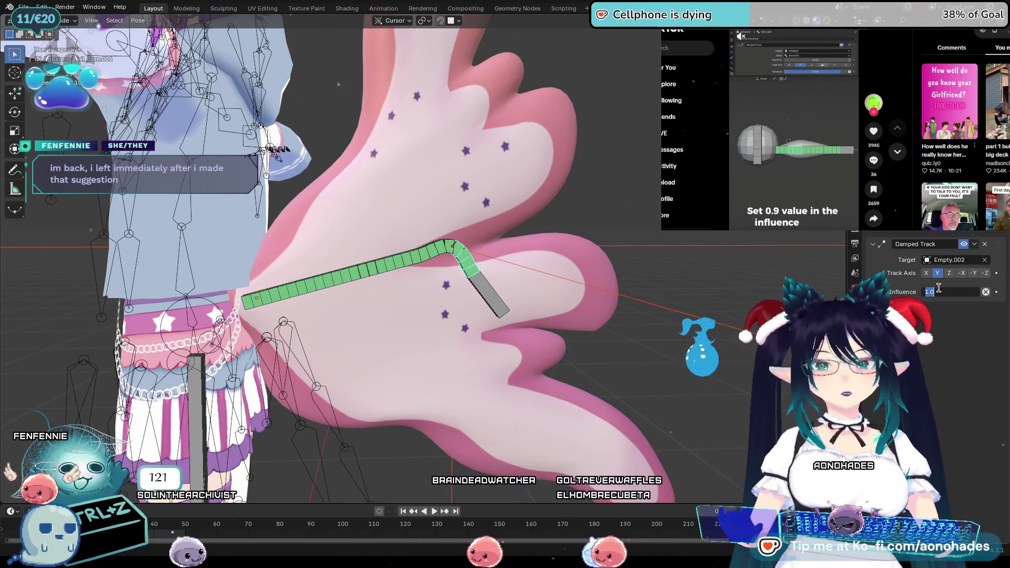
{"action": "type", "text": "0.9"}
{"action": "key", "text": "Return"}
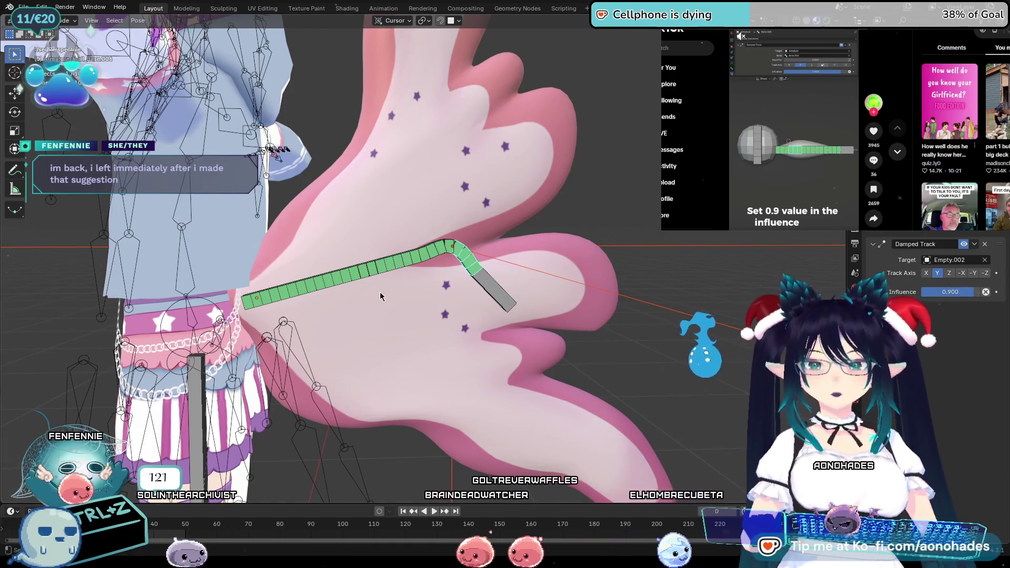
Step: Aim the constraint's target at Armature.001 and check other bones in the tail chain
{"action": "left_click", "coordinate": [976, 264]}
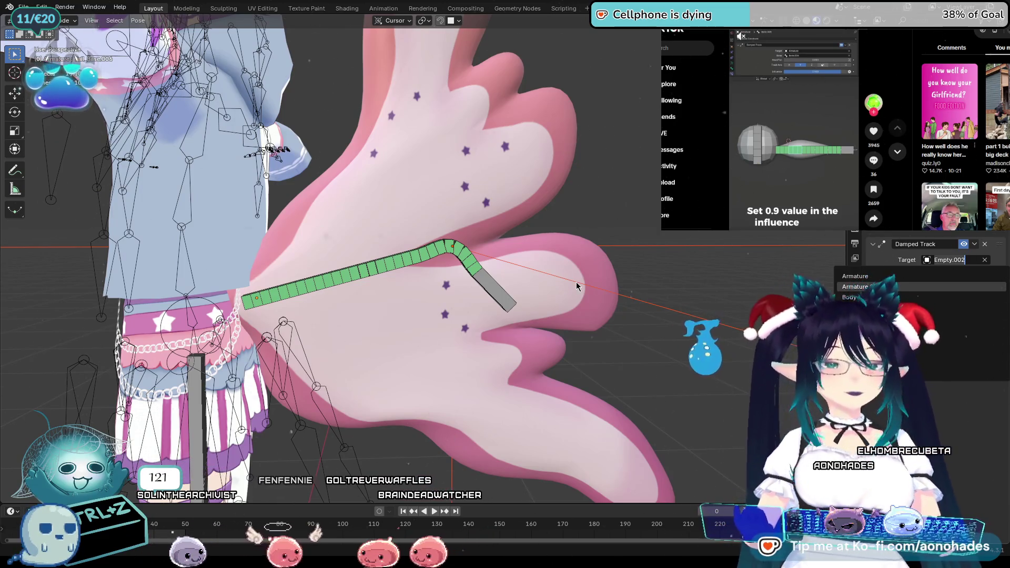
{"action": "left_click", "coordinate": [857, 287]}
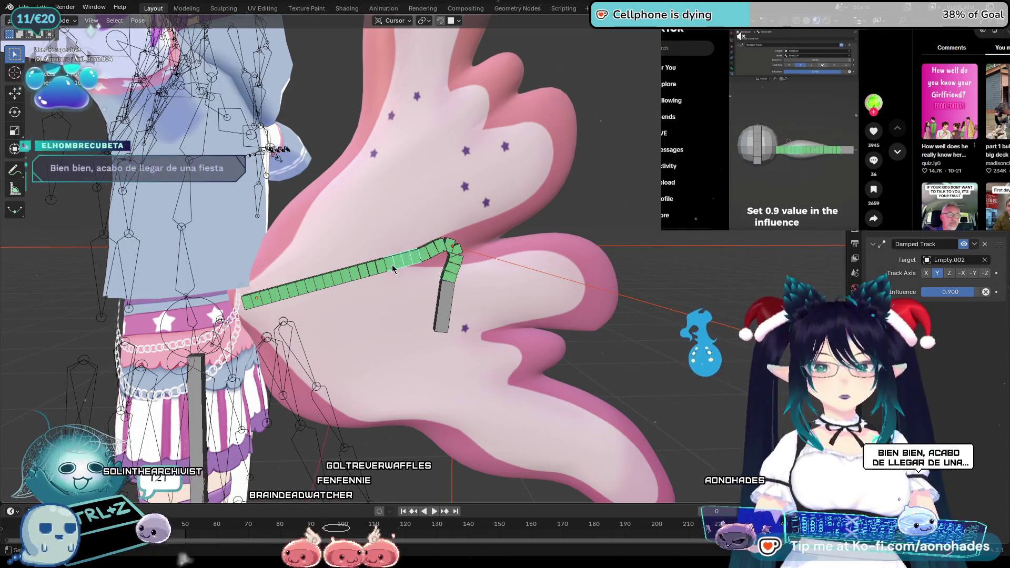
{"action": "left_click", "coordinate": [343, 277]}
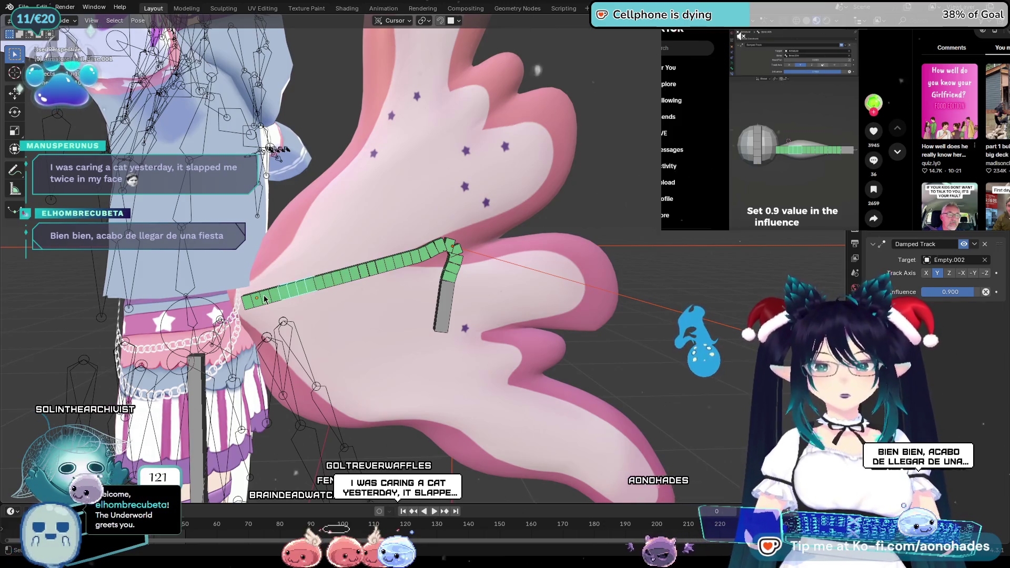
{"action": "left_click", "coordinate": [445, 308]}
{"action": "key", "text": "alt+a"}
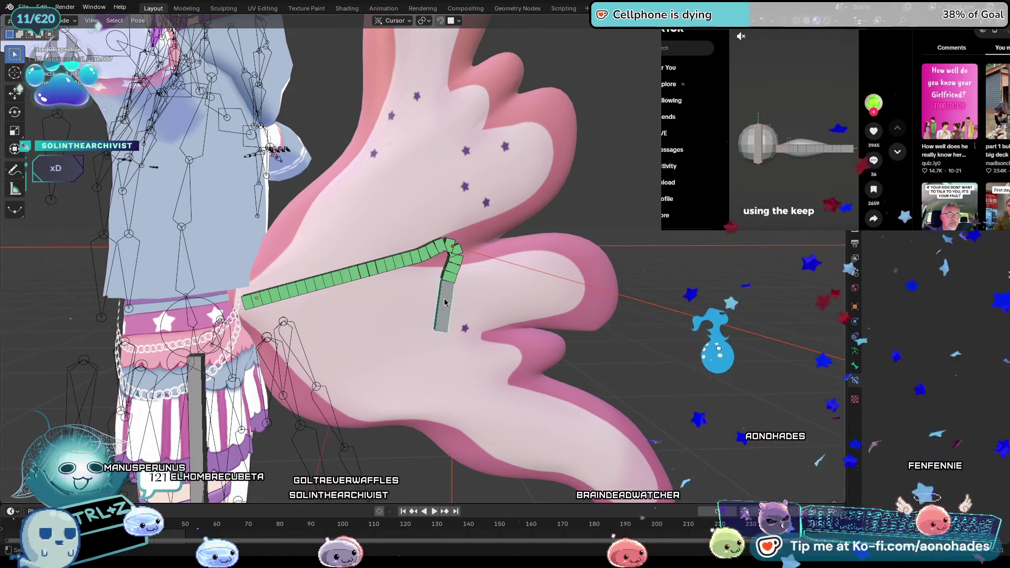
Step: Reselect the green chain to show its Damped Track settings (Empty.002, influence 0.900)
{"action": "left_click", "coordinate": [451, 266]}
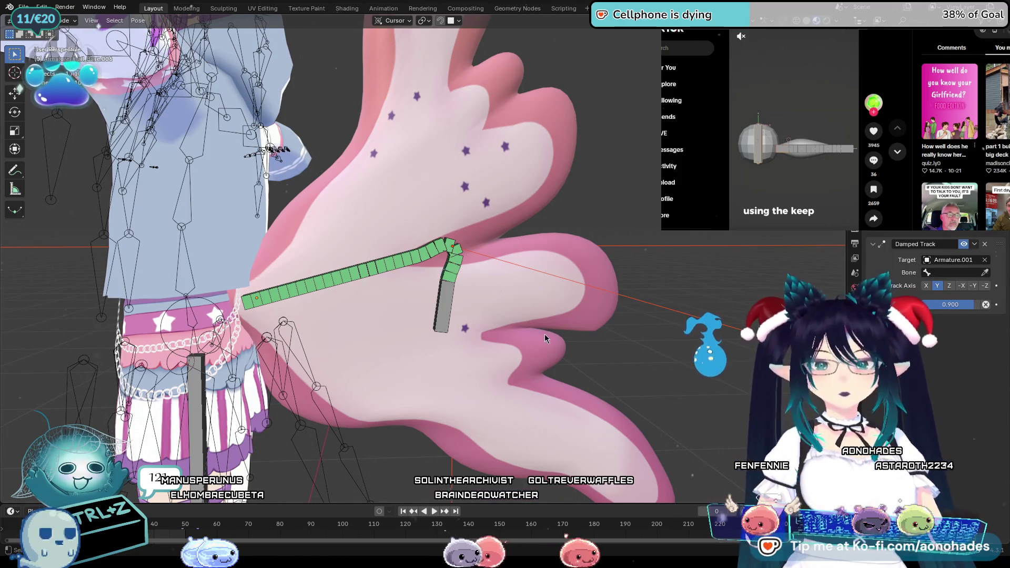
{"action": "middle_click_drag", "start_coordinate": [545, 334], "coordinate": [380, 275]}
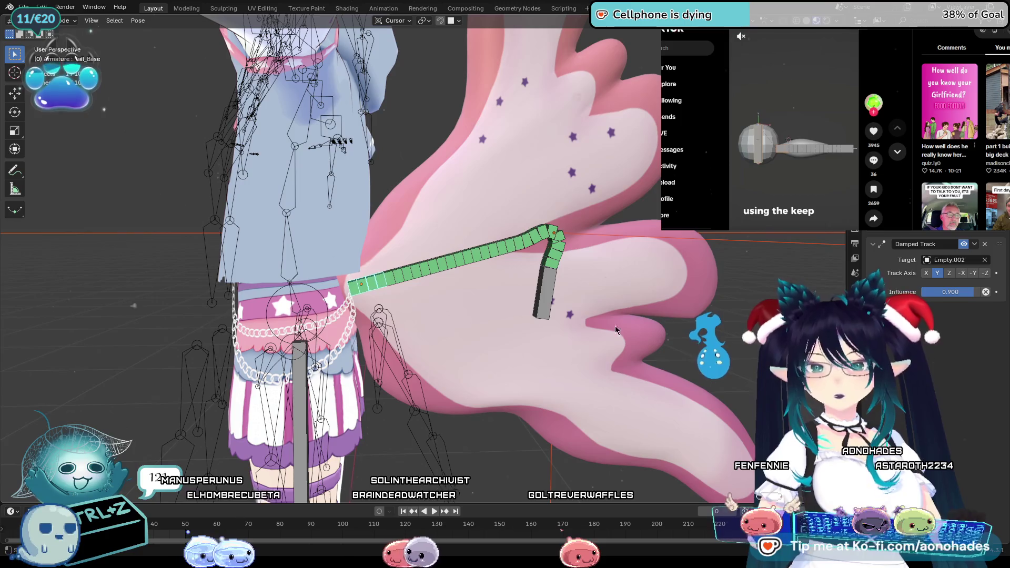
Step: In Edit Mode, scale the selected bone along Z near the waist, cancelling a trial Z move
{"action": "left_click", "coordinate": [55, 45]}
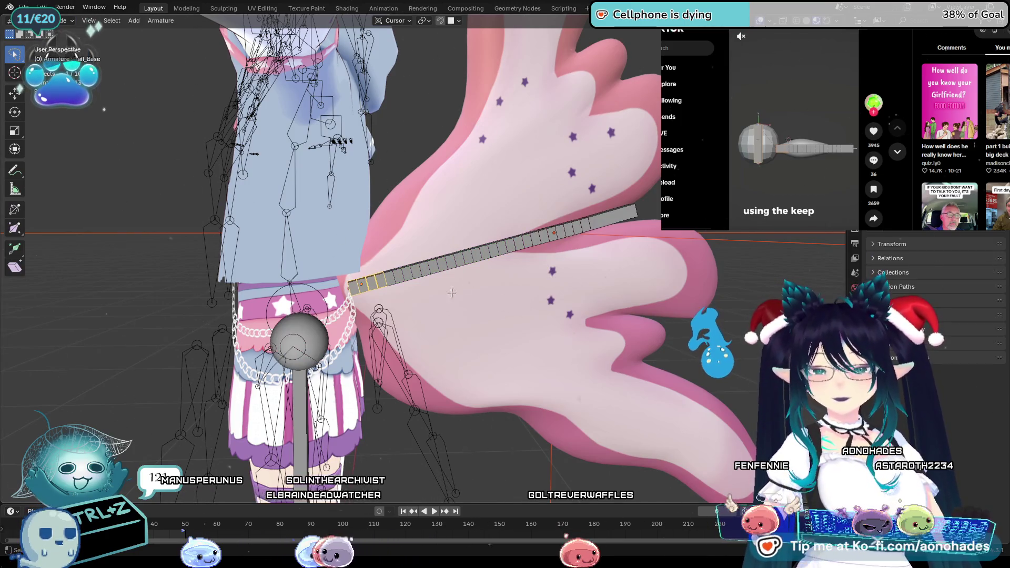
{"action": "scroll", "coordinate": [400, 291], "scroll_direction": "up", "scroll_amount": 2}
{"action": "scroll", "coordinate": [410, 307], "scroll_direction": "up", "scroll_amount": 2}
{"action": "scroll", "coordinate": [423, 331], "scroll_direction": "up", "scroll_amount": 2}
{"action": "scroll", "coordinate": [441, 359], "scroll_direction": "up", "scroll_amount": 1}
{"action": "scroll", "coordinate": [441, 359], "scroll_direction": "down", "scroll_amount": 5}
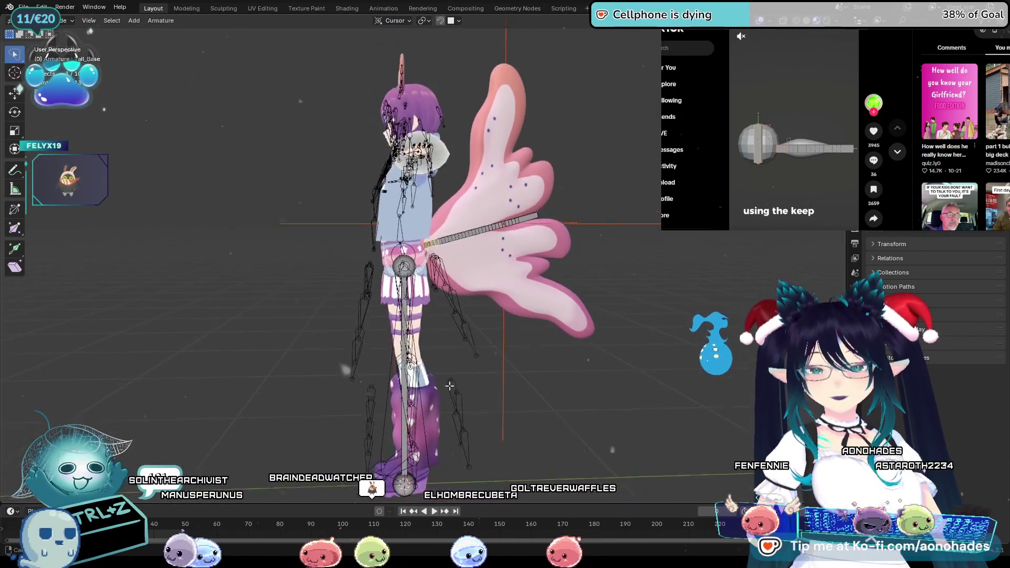
{"action": "scroll", "coordinate": [443, 395], "scroll_direction": "up", "scroll_amount": 2}
{"action": "scroll", "coordinate": [431, 387], "scroll_direction": "down", "scroll_amount": 2}
{"action": "scroll", "coordinate": [412, 374], "scroll_direction": "up", "scroll_amount": 4}
{"action": "scroll", "coordinate": [418, 369], "scroll_direction": "down", "scroll_amount": 2}
{"action": "scroll", "coordinate": [430, 360], "scroll_direction": "down", "scroll_amount": 2}
{"action": "scroll", "coordinate": [450, 339], "scroll_direction": "up", "scroll_amount": 2}
{"action": "scroll", "coordinate": [472, 322], "scroll_direction": "up", "scroll_amount": 2}
{"action": "scroll", "coordinate": [471, 322], "scroll_direction": "down", "scroll_amount": 2}
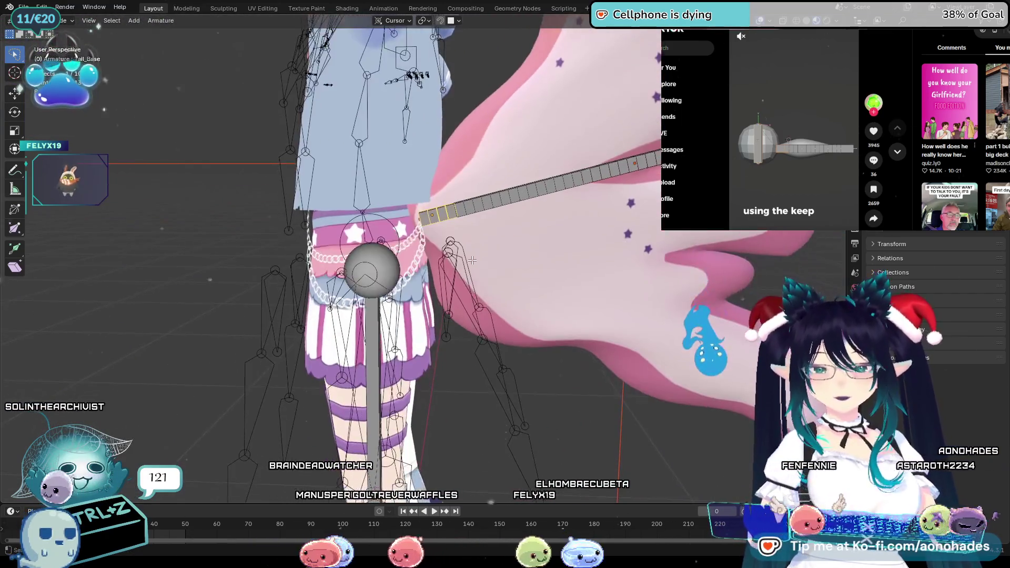
{"action": "scroll", "coordinate": [462, 257], "scroll_direction": "down", "scroll_amount": 3}
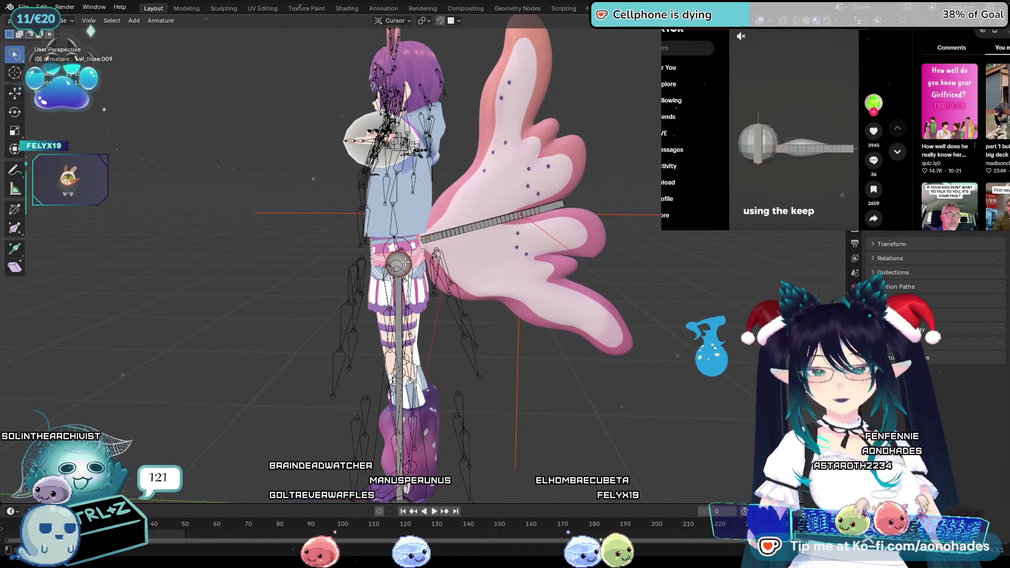
{"action": "scroll", "coordinate": [405, 262], "scroll_direction": "up", "scroll_amount": 2}
{"action": "scroll", "coordinate": [427, 292], "scroll_direction": "up", "scroll_amount": 2}
{"action": "scroll", "coordinate": [466, 339], "scroll_direction": "up", "scroll_amount": 1}
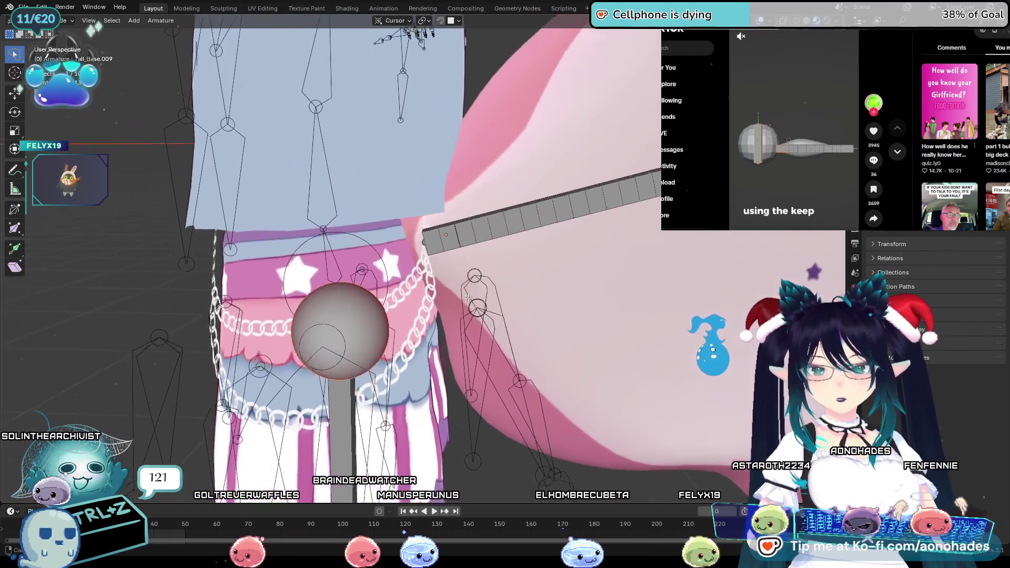
{"action": "scroll", "coordinate": [510, 384], "scroll_direction": "up", "scroll_amount": 2}
{"action": "mouse_move", "coordinate": [510, 384]}
{"action": "middle_mouse_down"}
{"action": "mouse_move", "coordinate": [464, 443]}
{"action": "mouse_move", "coordinate": [445, 297]}
{"action": "middle_mouse_up"}
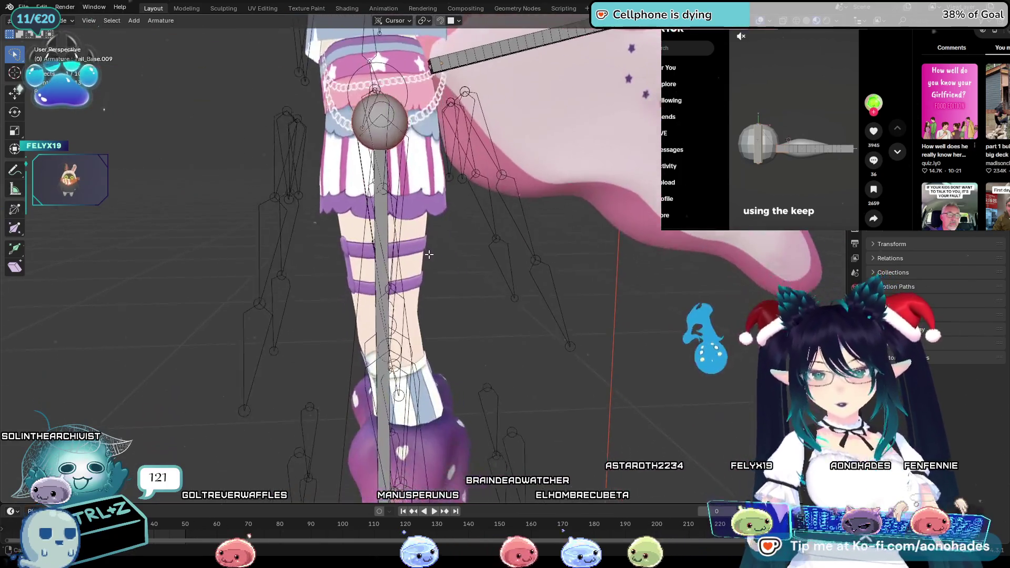
{"action": "key", "text": "s"}
{"action": "key", "text": "z"}
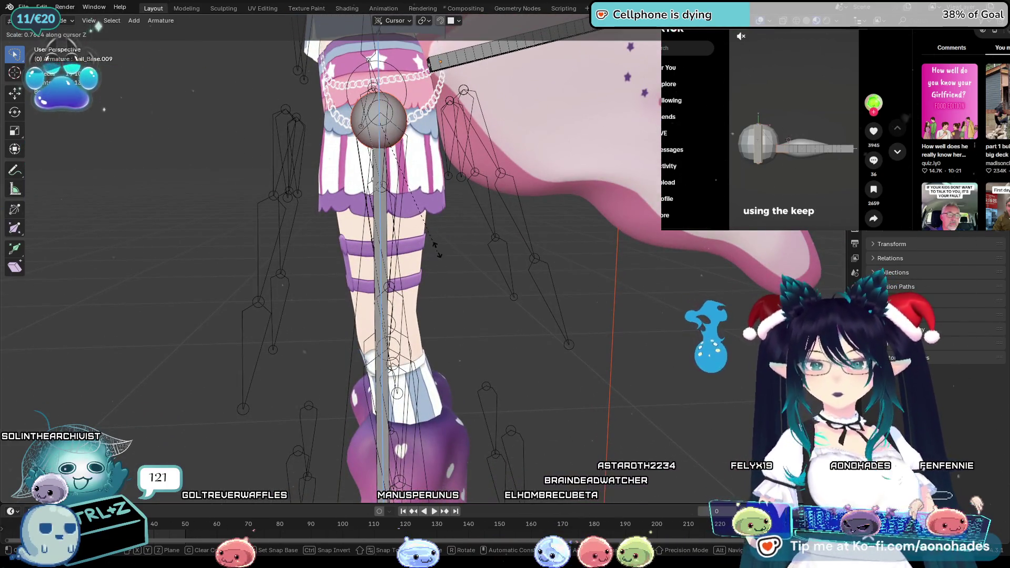
{"action": "left_click", "coordinate": [448, 320]}
{"action": "middle_click_drag", "start_coordinate": [554, 303], "coordinate": [510, 306]}
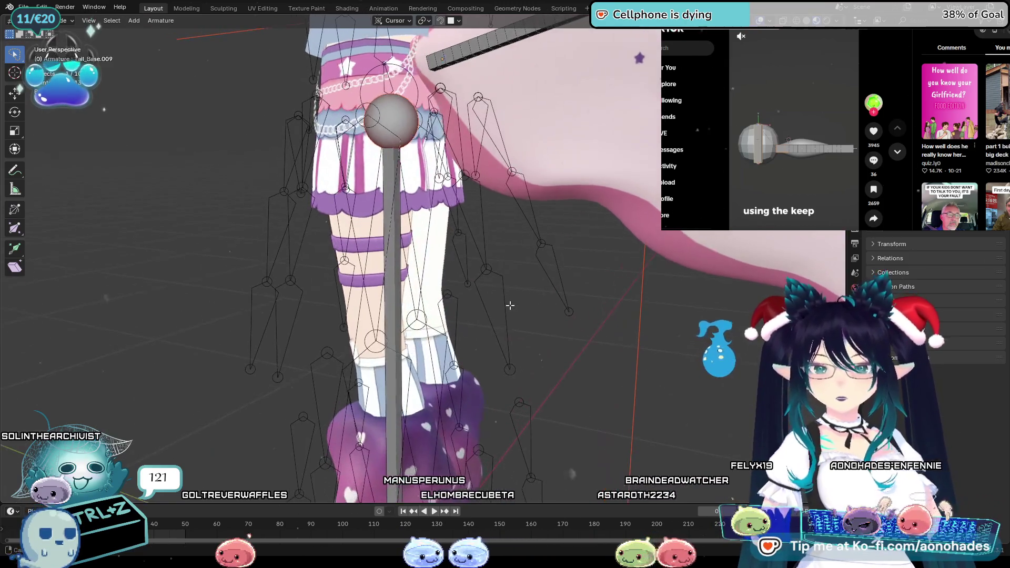
{"action": "key", "text": "g"}
{"action": "key", "text": "z"}
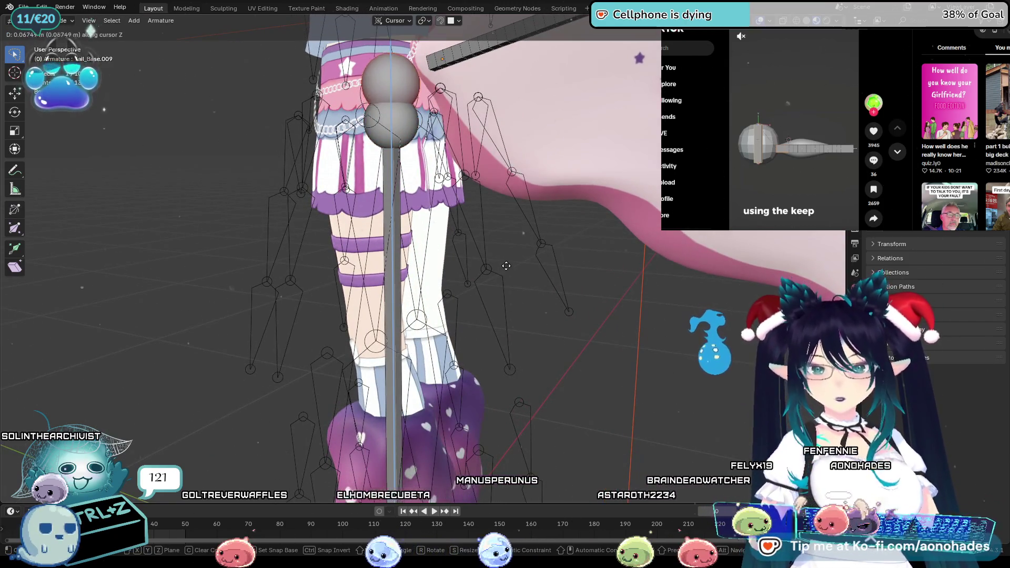
{"action": "key", "text": "Escape"}
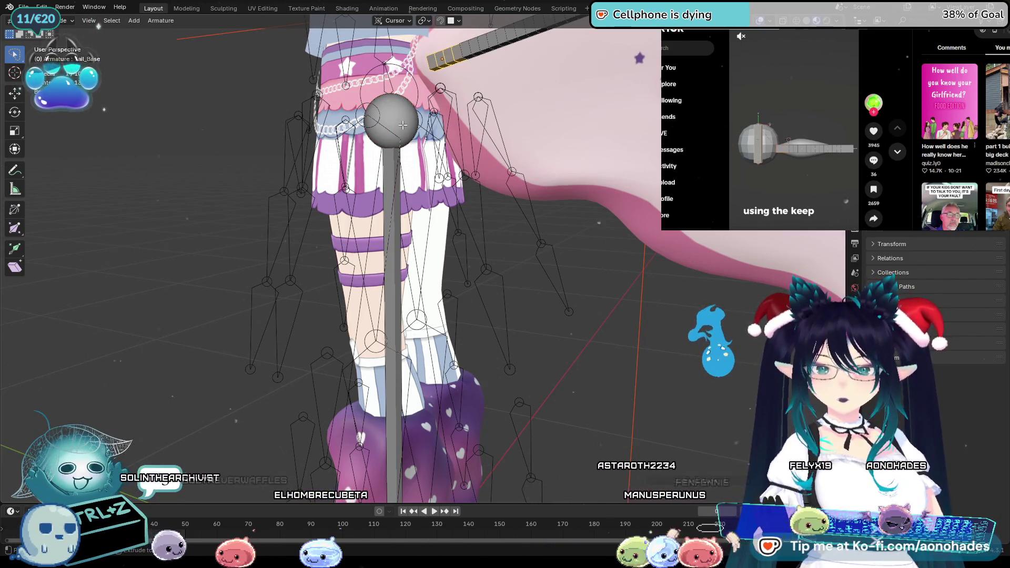
Step: Back in bone editing, parent the bar's first bone to Ball_Base with Keep Offset
{"action": "key", "text": "ctrl+Tab"}
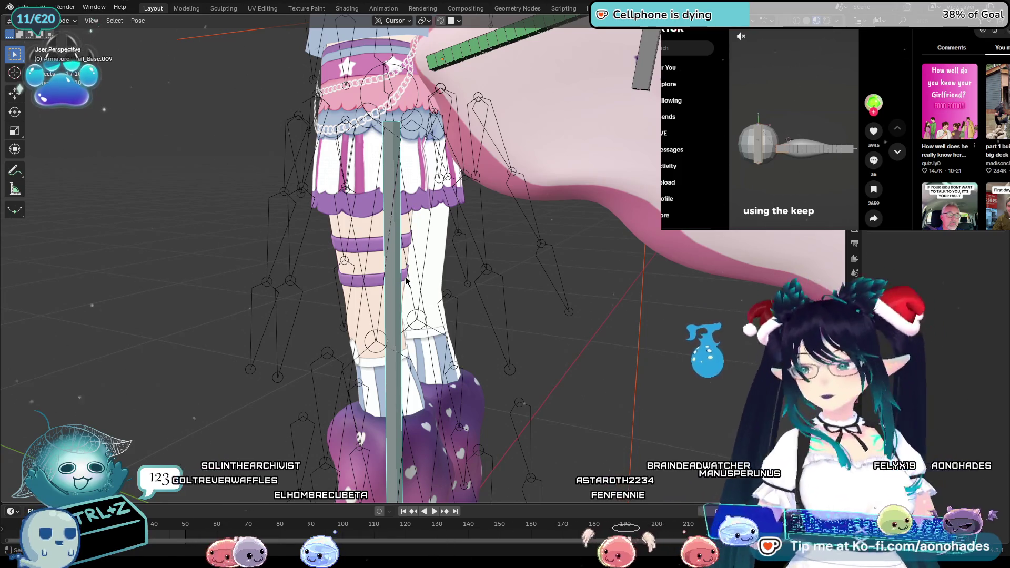
{"action": "middle_click_drag", "start_coordinate": [478, 320], "coordinate": [308, 269]}
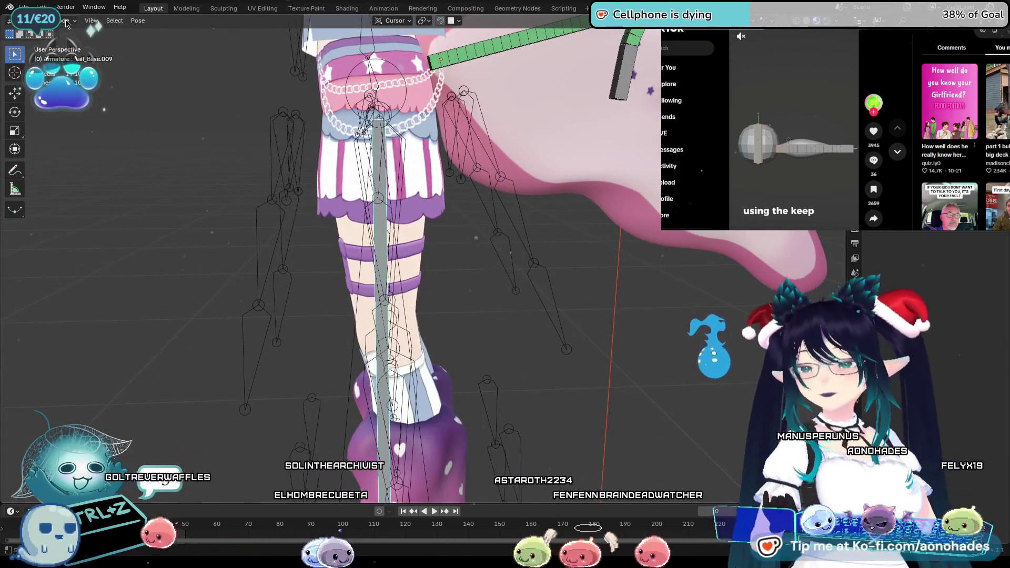
{"action": "left_click", "coordinate": [59, 21]}
{"action": "left_click", "coordinate": [55, 44]}
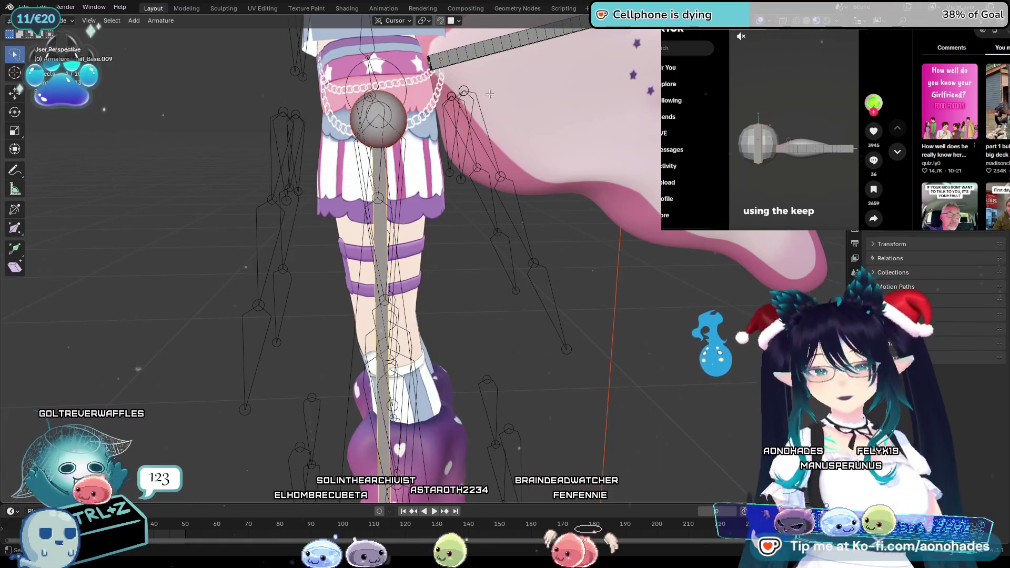
{"action": "middle_click_drag", "start_coordinate": [474, 317], "coordinate": [462, 239]}
{"action": "scroll", "coordinate": [464, 240], "scroll_direction": "up", "scroll_amount": 3}
{"action": "left_click", "coordinate": [420, 319]}
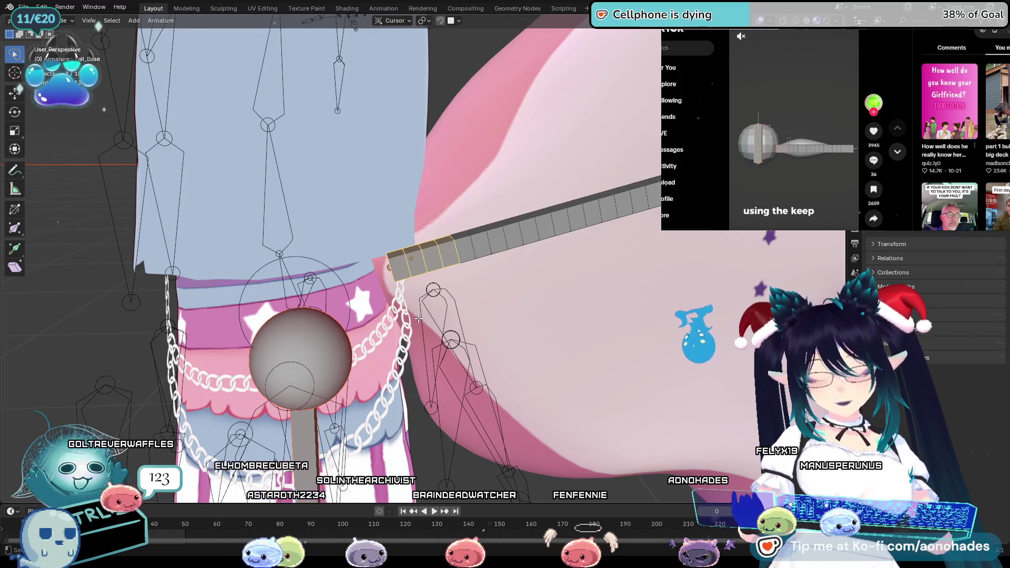
{"action": "key", "text": "ctrl+p"}
{"action": "left_click", "coordinate": [420, 319]}
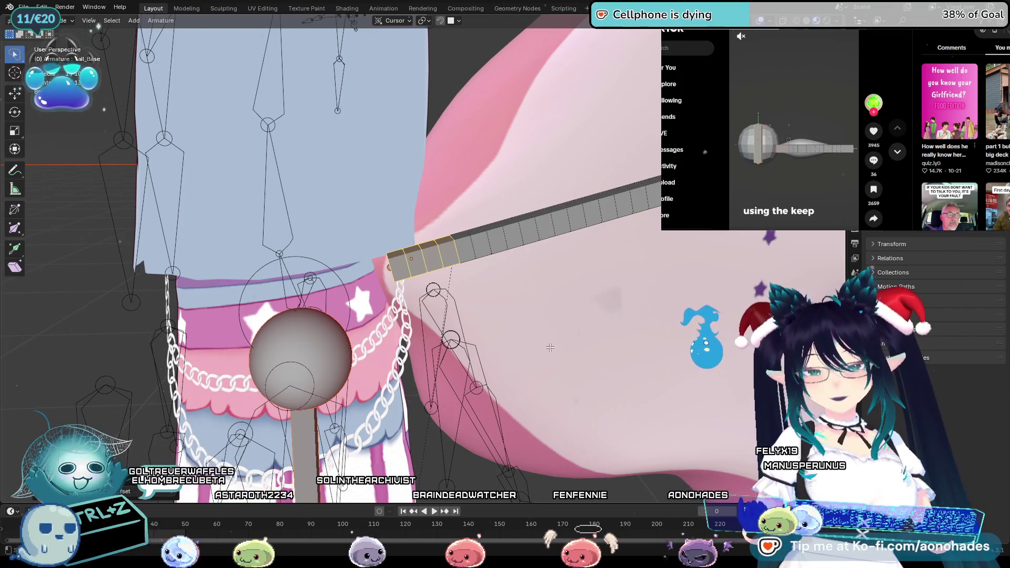
{"action": "scroll", "coordinate": [550, 348], "scroll_direction": "down", "scroll_amount": 5}
{"action": "middle_click_drag", "start_coordinate": [551, 347], "coordinate": [442, 198], "text": "shift"}
{"action": "scroll", "coordinate": [440, 225], "scroll_direction": "up", "scroll_amount": 4}
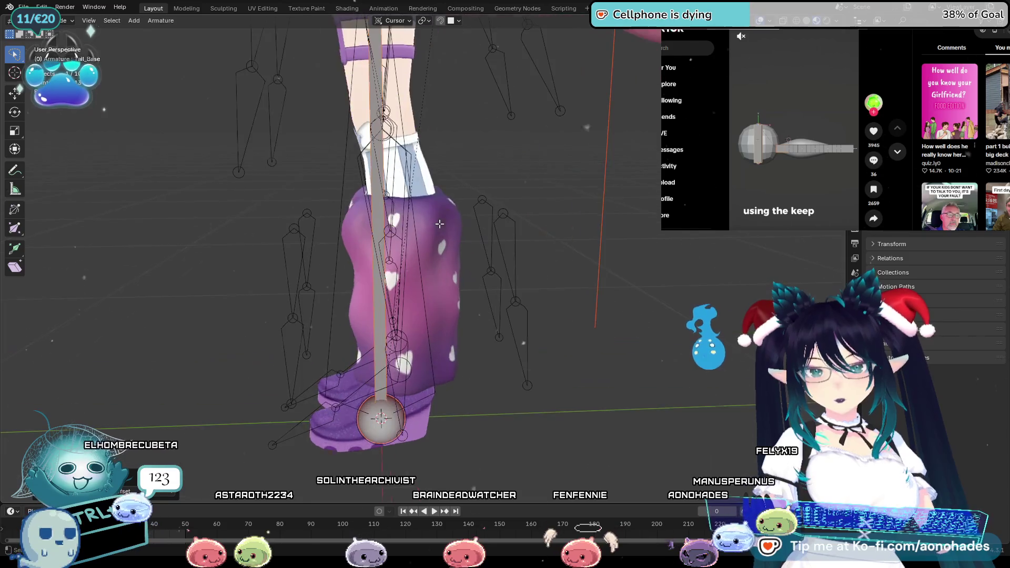
{"action": "scroll", "coordinate": [439, 225], "scroll_direction": "down", "scroll_amount": 2}
{"action": "middle_click_drag", "start_coordinate": [460, 188], "coordinate": [332, 353]}
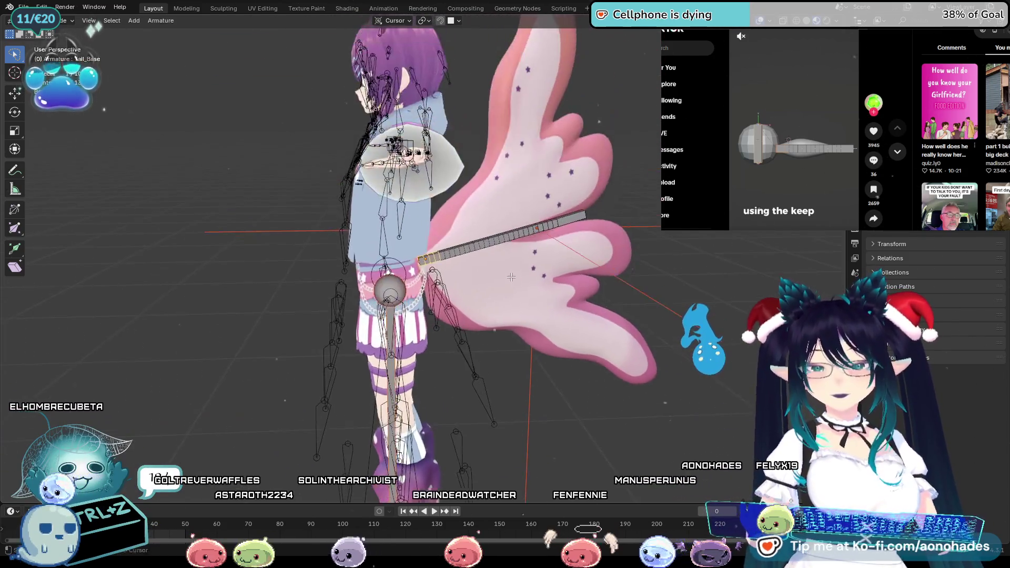
{"action": "scroll", "coordinate": [332, 352], "scroll_direction": "up", "scroll_amount": 5}
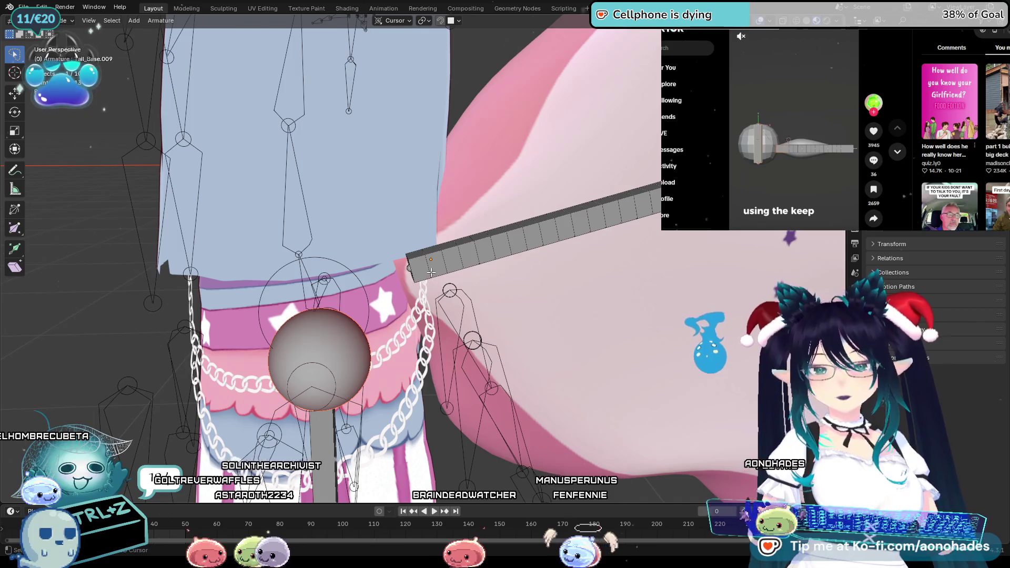
Step: Parent the bar's whole bone chain to the ball bone with Keep Offset, repeating until it sticks
{"action": "key", "text": "ctrl+p"}
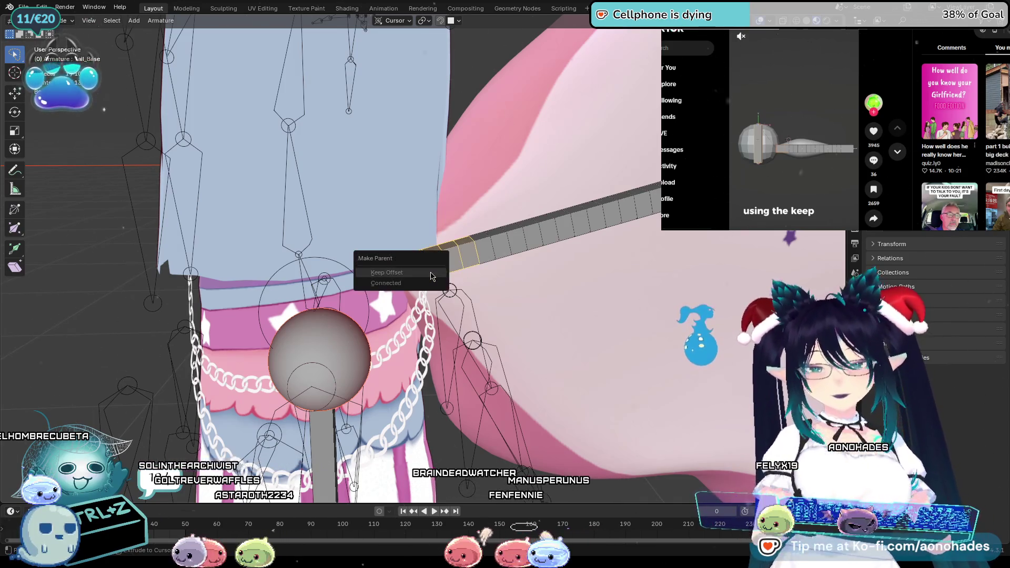
{"action": "left_click", "coordinate": [387, 273]}
{"action": "scroll", "coordinate": [443, 272], "scroll_direction": "down", "scroll_amount": 5}
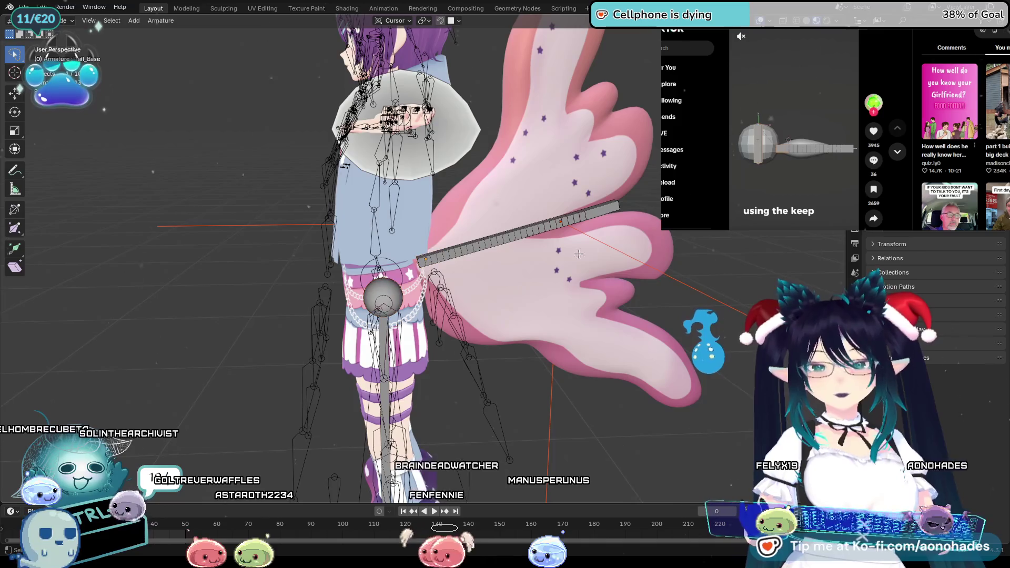
{"action": "left_click", "coordinate": [443, 272]}
{"action": "scroll", "coordinate": [340, 336], "scroll_direction": "up", "scroll_amount": 5}
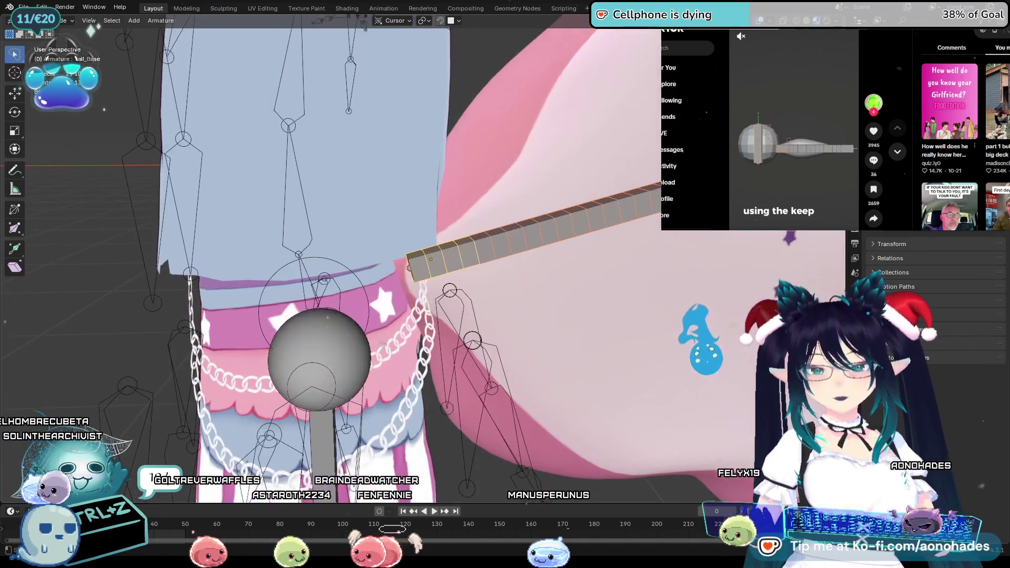
{"action": "key", "text": "ctrl+p"}
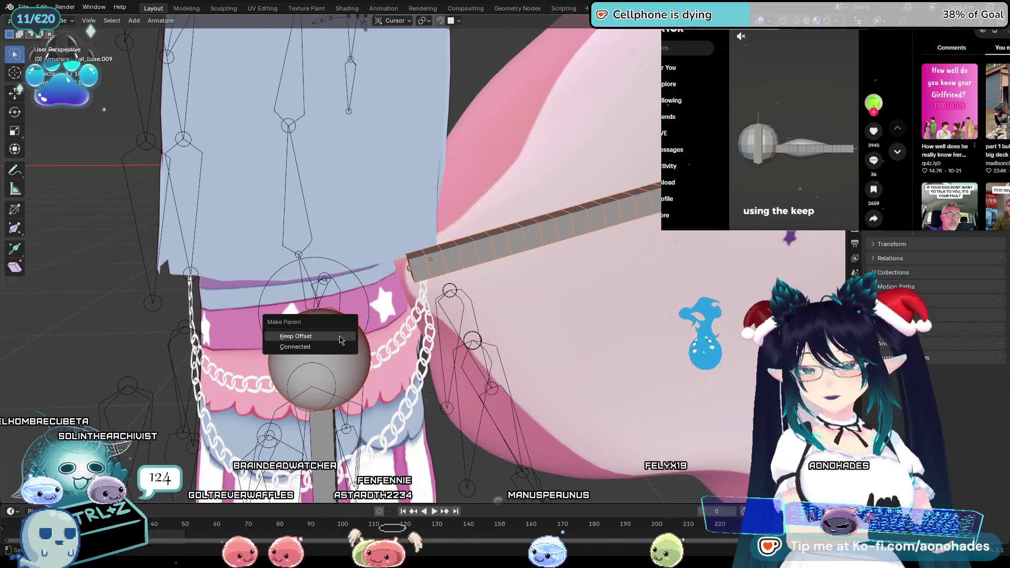
{"action": "left_click", "coordinate": [340, 338]}
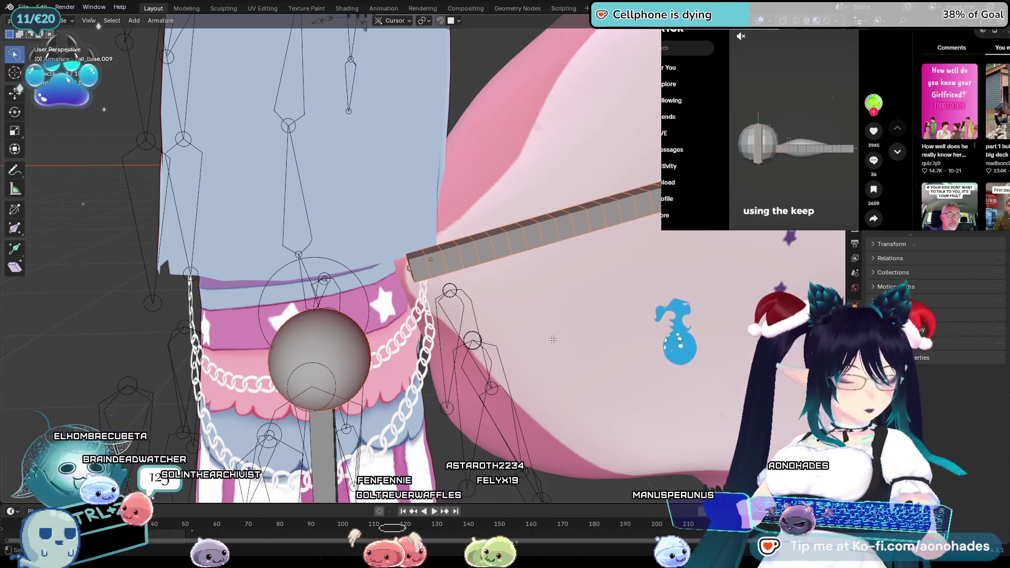
{"action": "left_click", "coordinate": [462, 257], "text": "shift"}
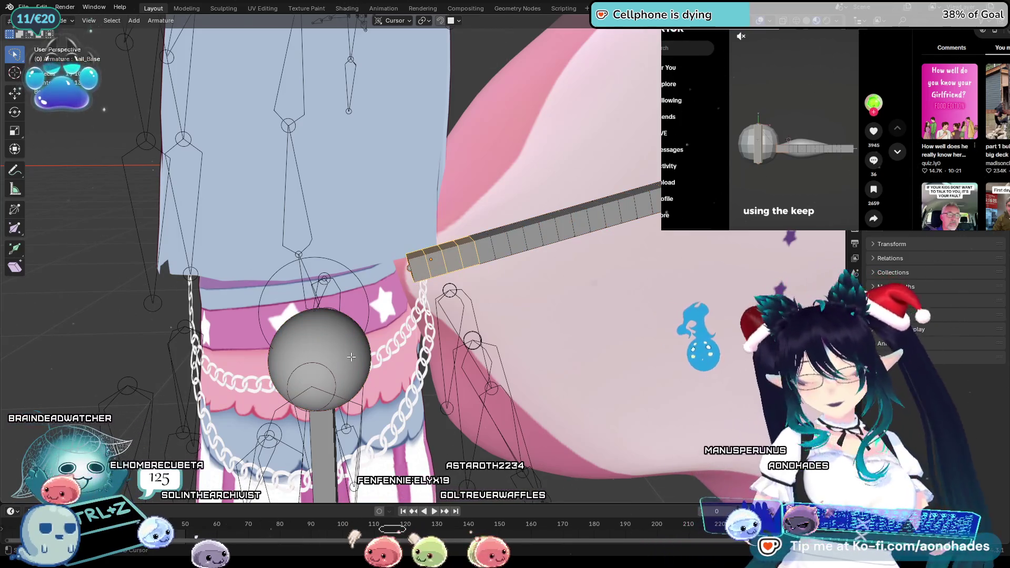
{"action": "key", "text": "ctrl+p"}
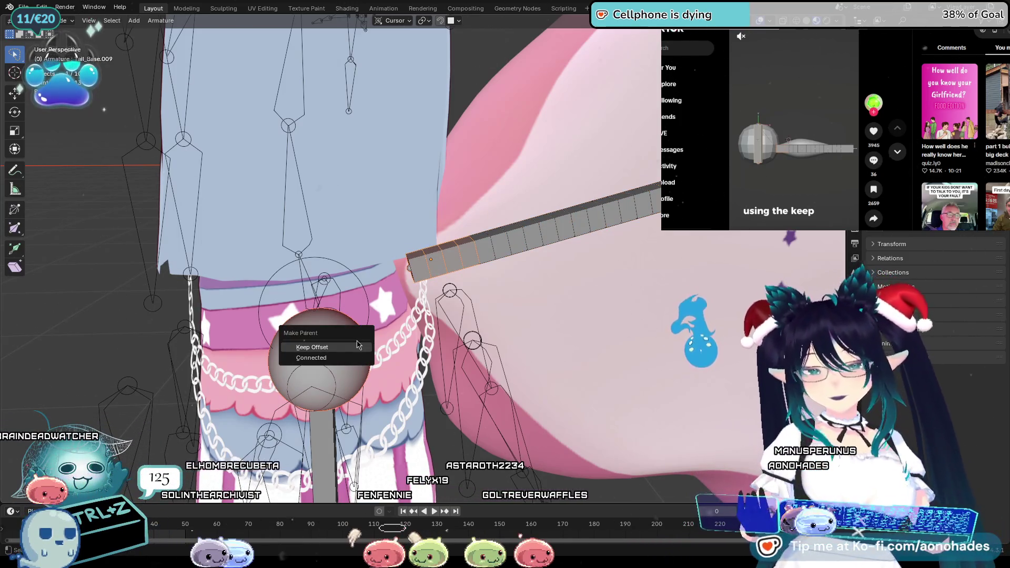
{"action": "left_click", "coordinate": [357, 345]}
{"action": "scroll", "coordinate": [574, 428], "scroll_direction": "down", "scroll_amount": 2}
{"action": "scroll", "coordinate": [574, 429], "scroll_direction": "down", "scroll_amount": 3}
{"action": "scroll", "coordinate": [574, 429], "scroll_direction": "down", "scroll_amount": 1}
{"action": "middle_click_drag", "start_coordinate": [574, 429], "coordinate": [581, 423]}
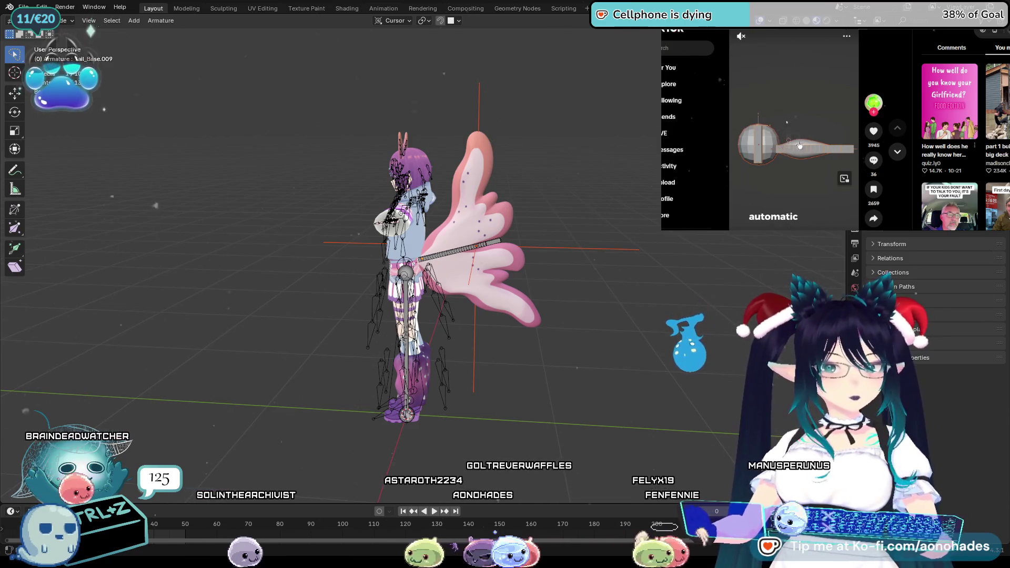
{"action": "scroll", "coordinate": [425, 252], "scroll_direction": "up", "scroll_amount": 1}
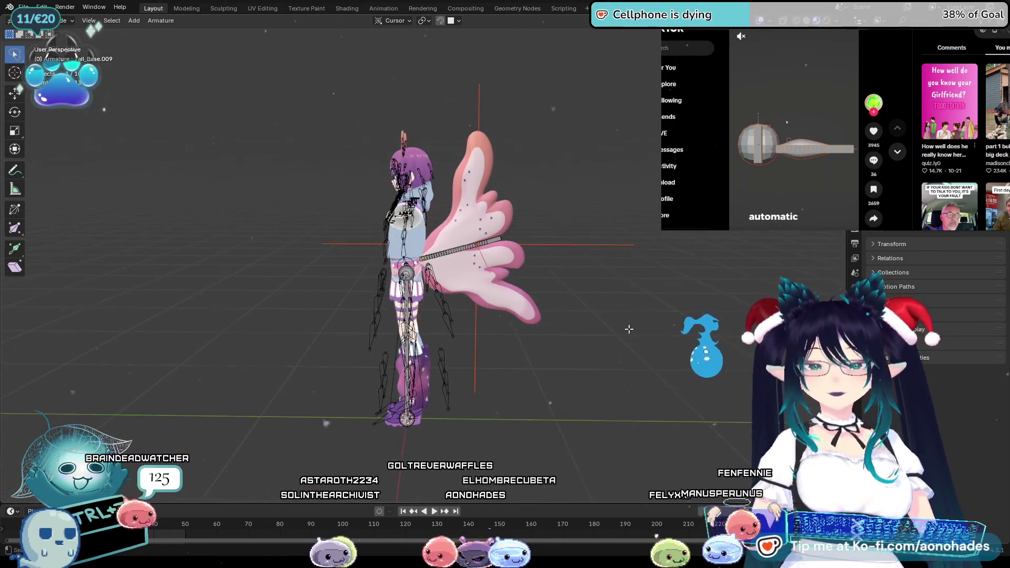
{"action": "scroll", "coordinate": [425, 253], "scroll_direction": "up", "scroll_amount": 2}
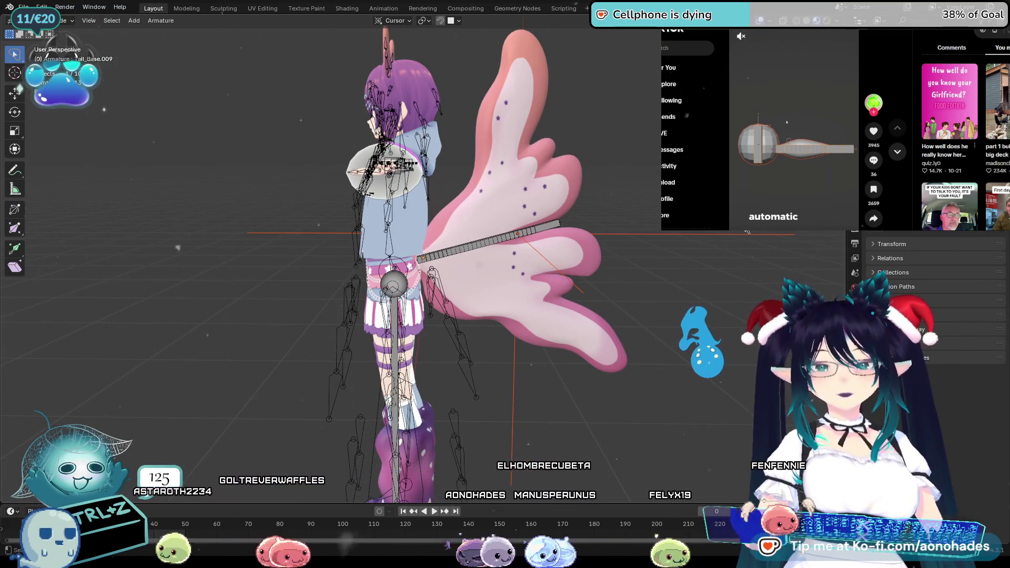
Step: Return the armature to Object Mode and dismiss the stray print preview
{"action": "key", "text": "ctrl+Tab"}
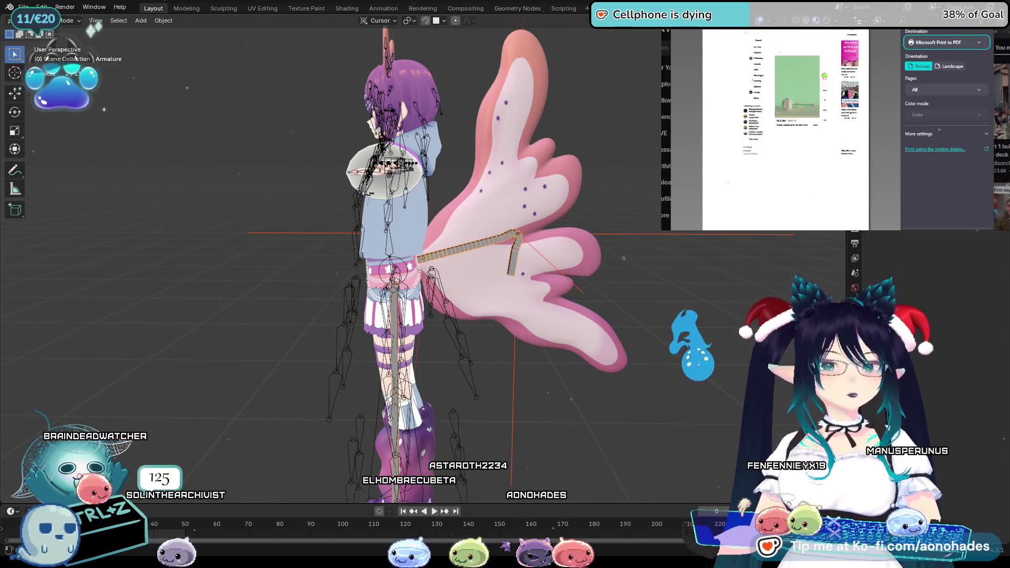
{"action": "key", "text": "Escape"}
{"action": "middle_click_drag", "start_coordinate": [644, 256], "coordinate": [656, 251]}
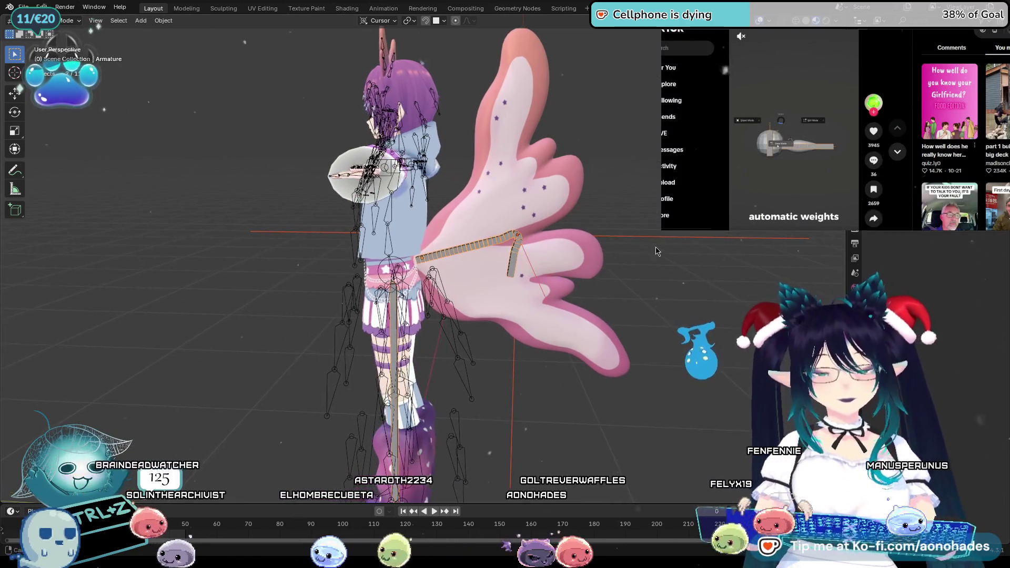
Step: Parent the wing bone-relative, then cycle through pose and edit modes checking the parenting options
{"action": "key", "text": "ctrl+p"}
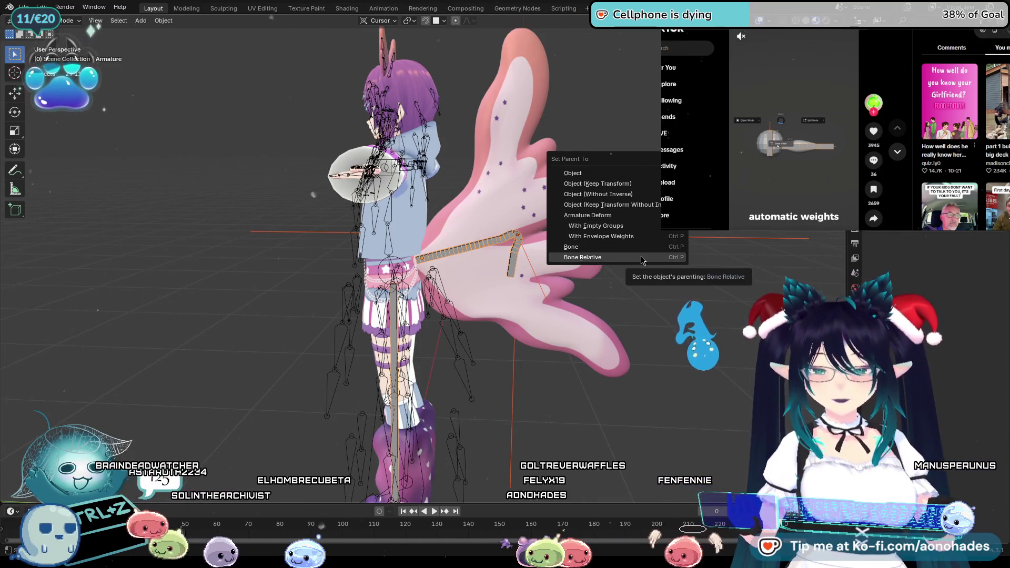
{"action": "left_click", "coordinate": [641, 261]}
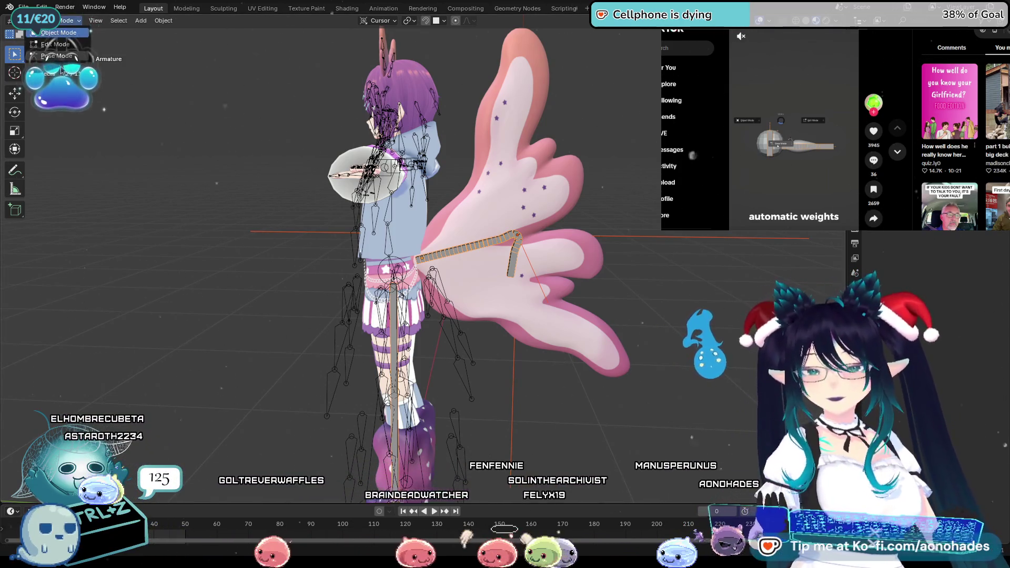
{"action": "key", "text": "ctrl+Tab"}
{"action": "key", "text": "ctrl+p"}
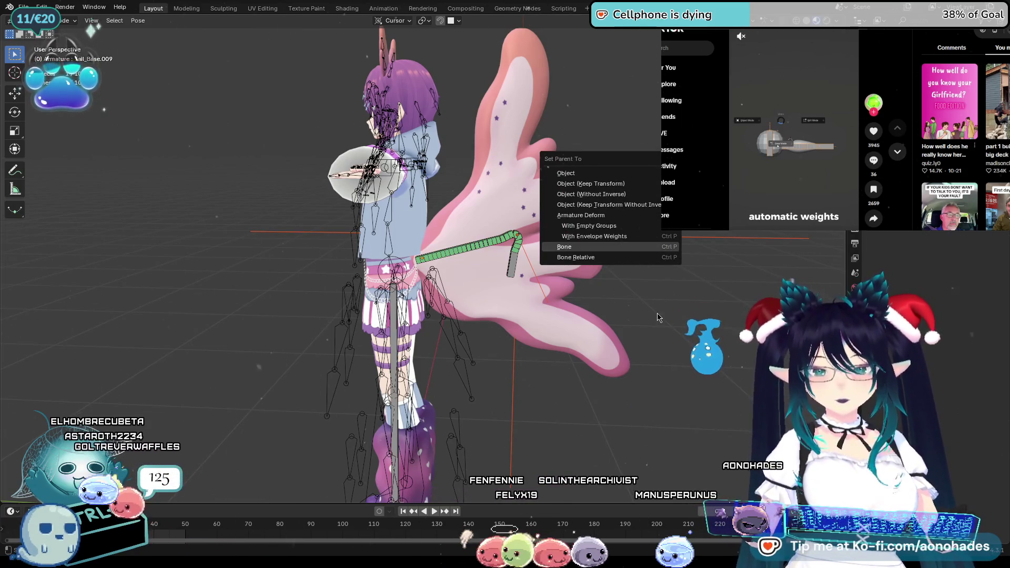
{"action": "key", "text": "Return"}
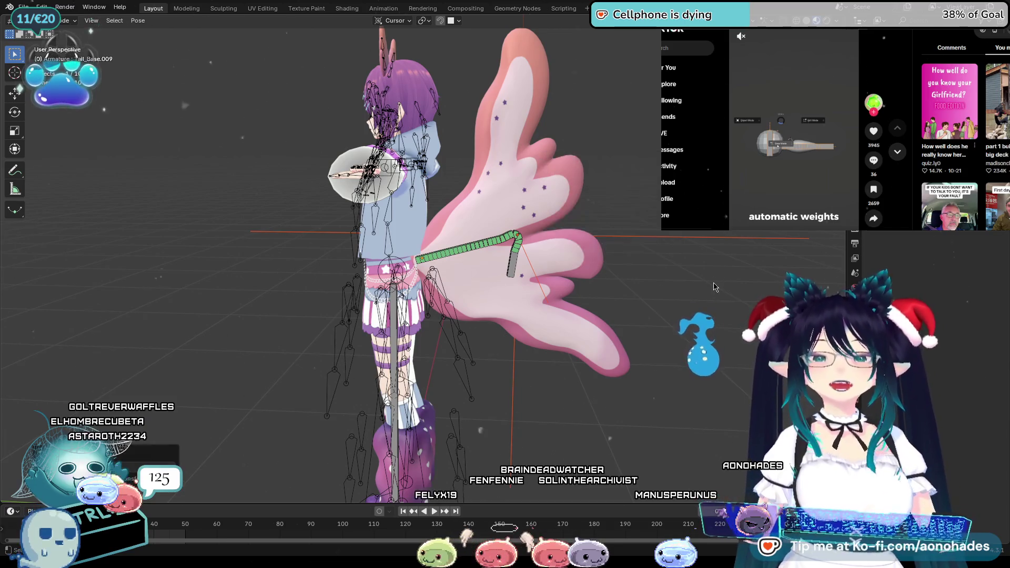
{"action": "key", "text": "Tab"}
{"action": "scroll", "coordinate": [669, 296], "scroll_direction": "up", "scroll_amount": 5}
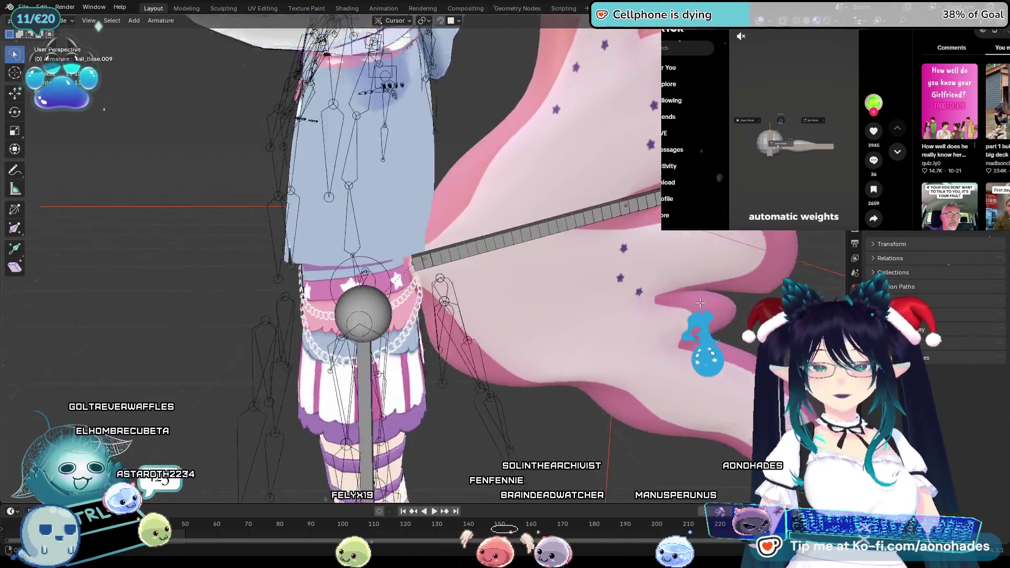
{"action": "middle_click_drag", "start_coordinate": [670, 295], "coordinate": [631, 300]}
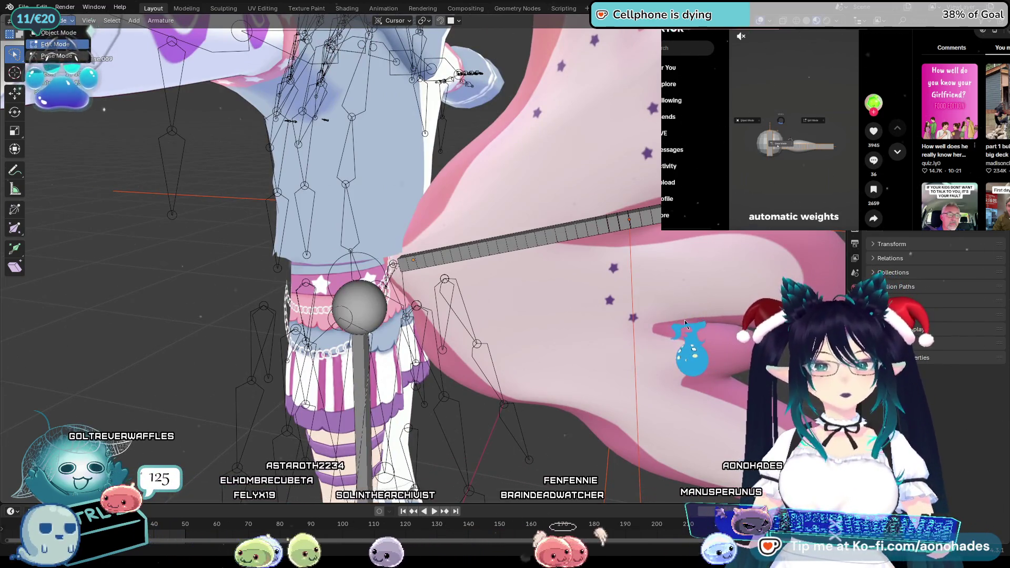
Step: In Pose Mode, test-rotate a chain bone, cancel, and parent with envelope weights
{"action": "key", "text": "ctrl+Tab"}
{"action": "middle_click_drag", "start_coordinate": [686, 325], "coordinate": [511, 237]}
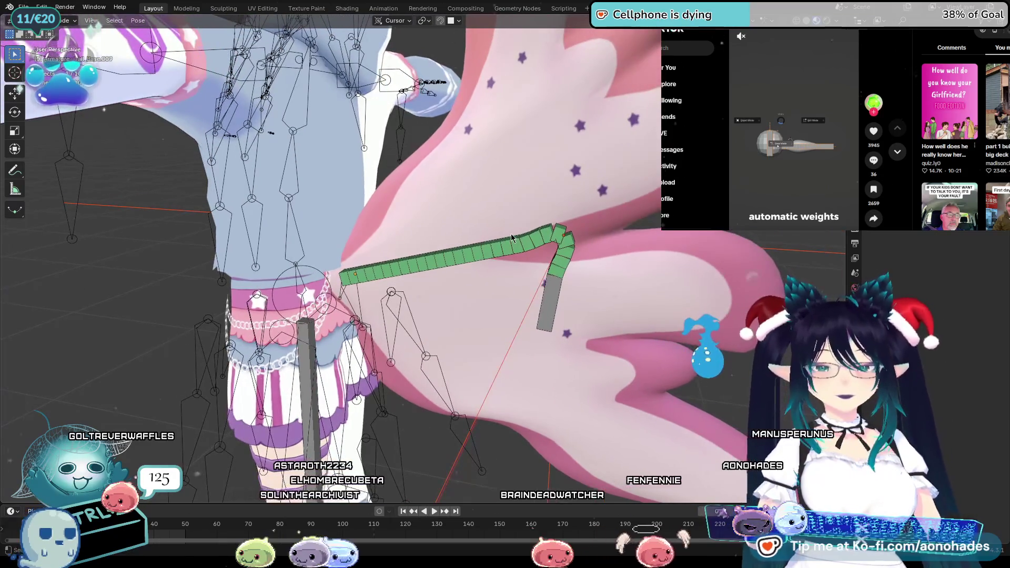
{"action": "left_click", "coordinate": [511, 239]}
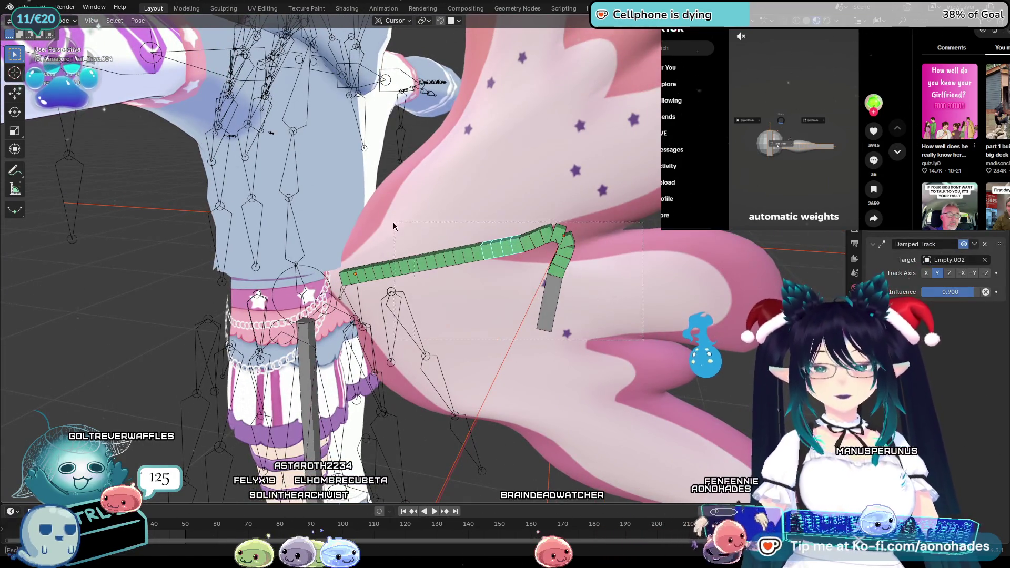
{"action": "key", "text": "r"}
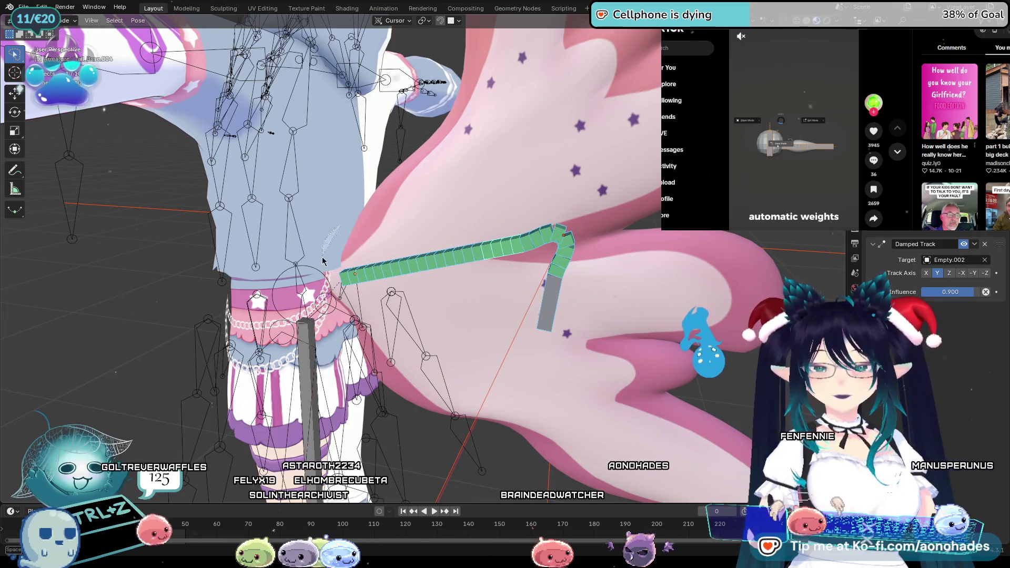
{"action": "key", "text": "Escape"}
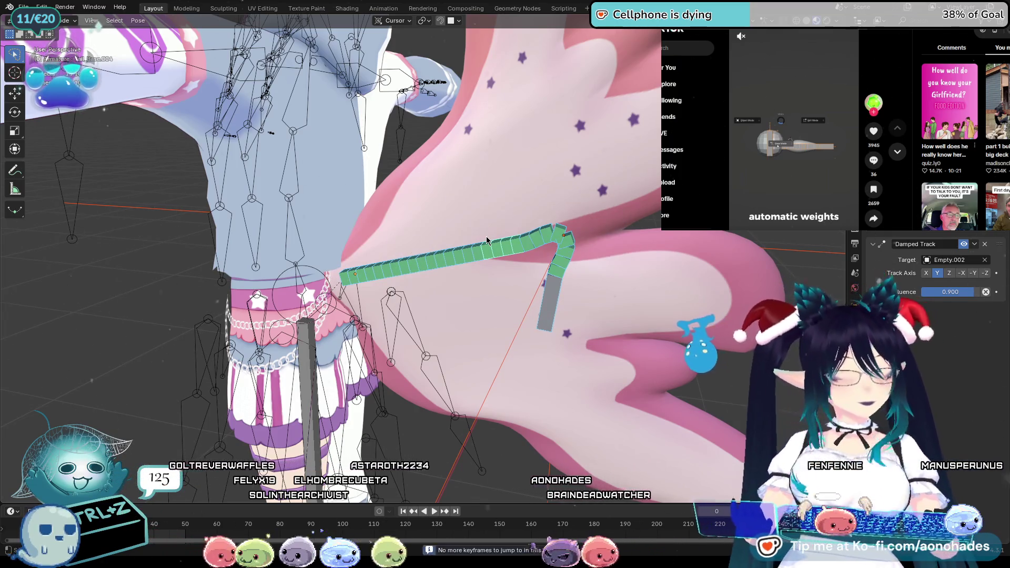
{"action": "key", "text": "ctrl+p"}
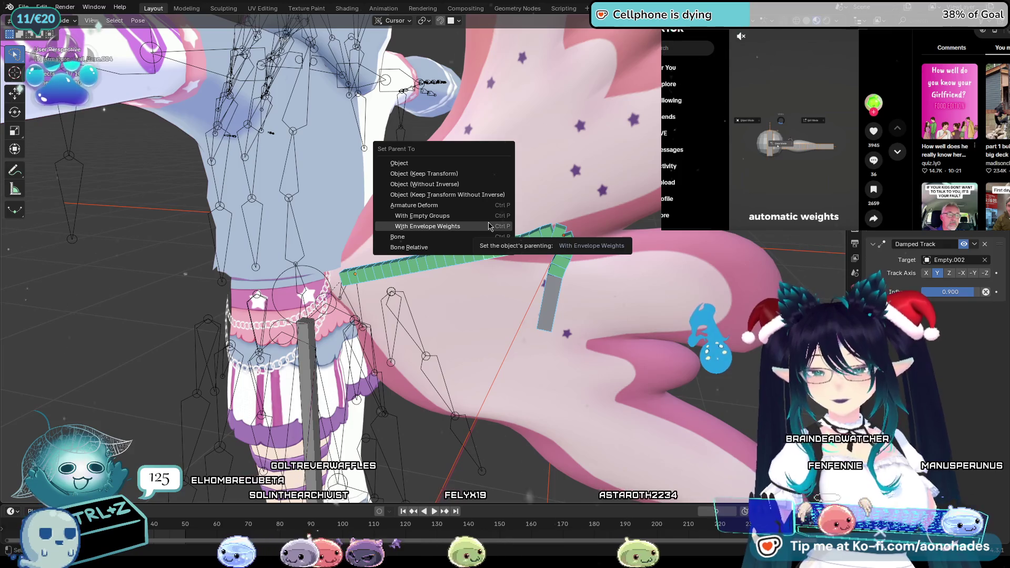
{"action": "left_click", "coordinate": [489, 227]}
{"action": "scroll", "coordinate": [489, 227], "scroll_direction": "up", "scroll_amount": 2}
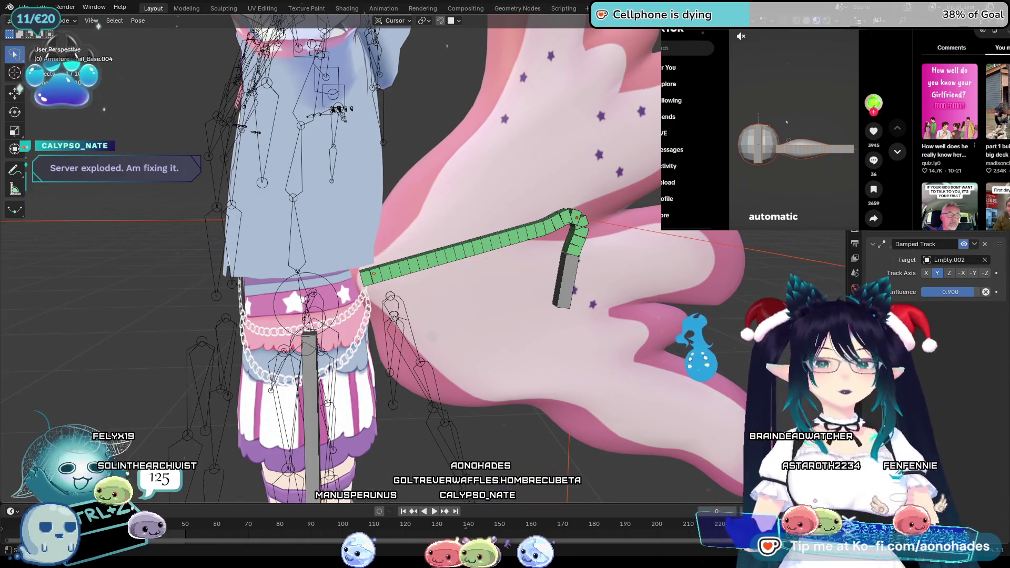
{"action": "middle_click_drag", "start_coordinate": [664, 333], "coordinate": [687, 331]}
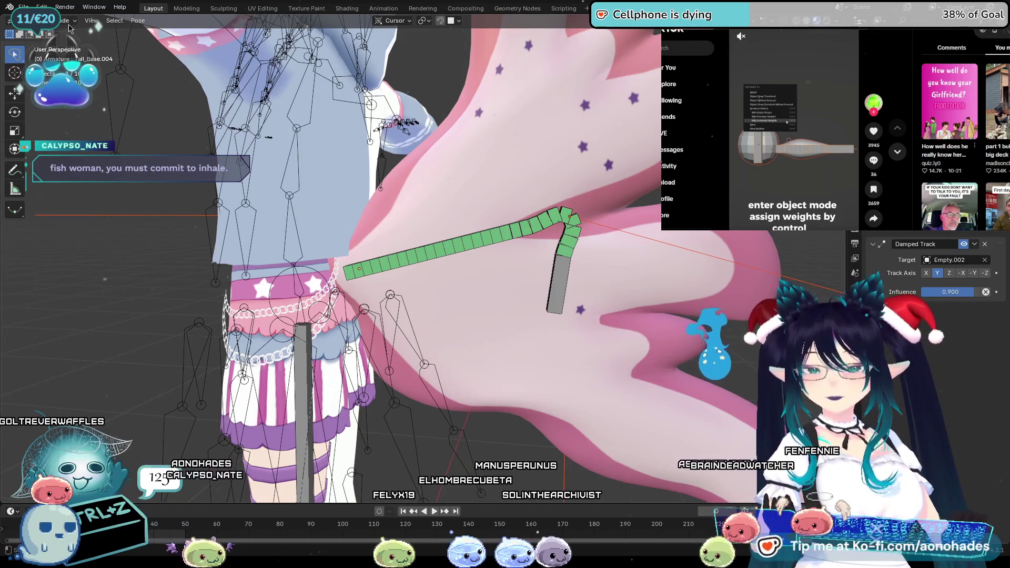
{"action": "key", "text": "ctrl+Tab"}
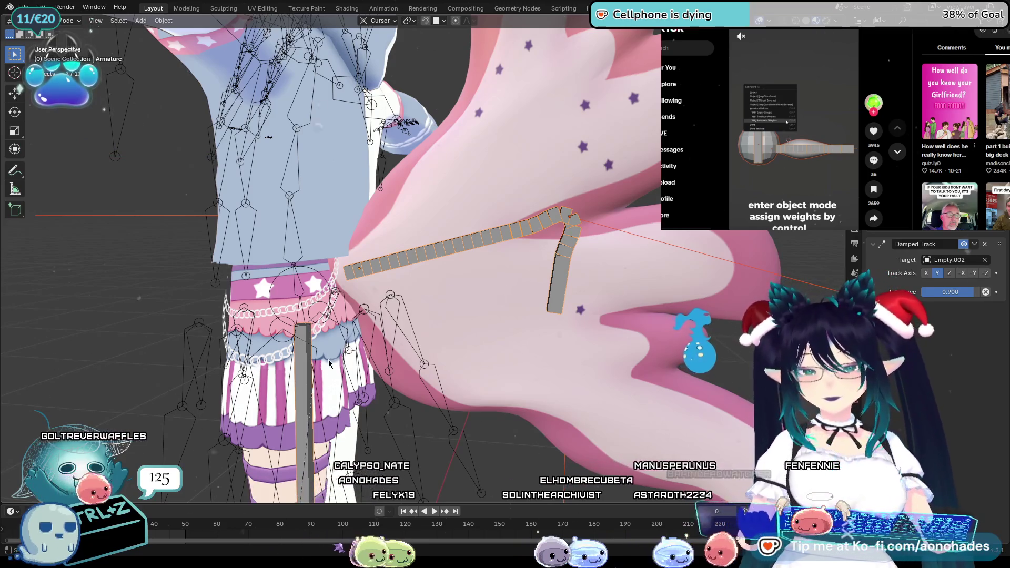
Step: Parent the wing to the armature With Empty Groups and play the animation to check it
{"action": "mouse_move", "coordinate": [502, 285]}
{"action": "middle_mouse_down"}
{"action": "mouse_move", "coordinate": [495, 393]}
{"action": "mouse_move", "coordinate": [546, 410]}
{"action": "middle_mouse_up"}
{"action": "scroll", "coordinate": [496, 393], "scroll_direction": "down", "scroll_amount": 5}
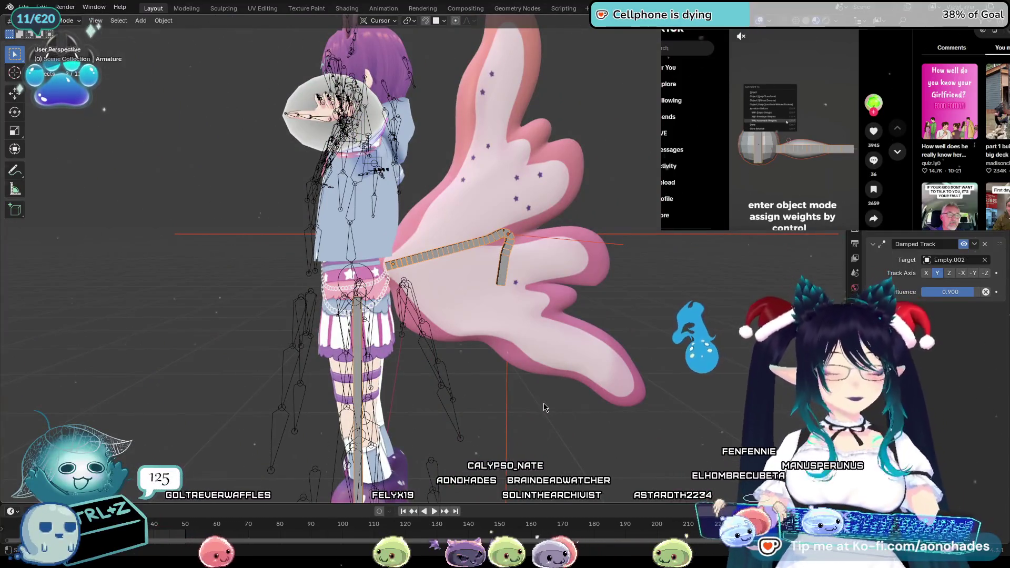
{"action": "key", "text": "ctrl+p"}
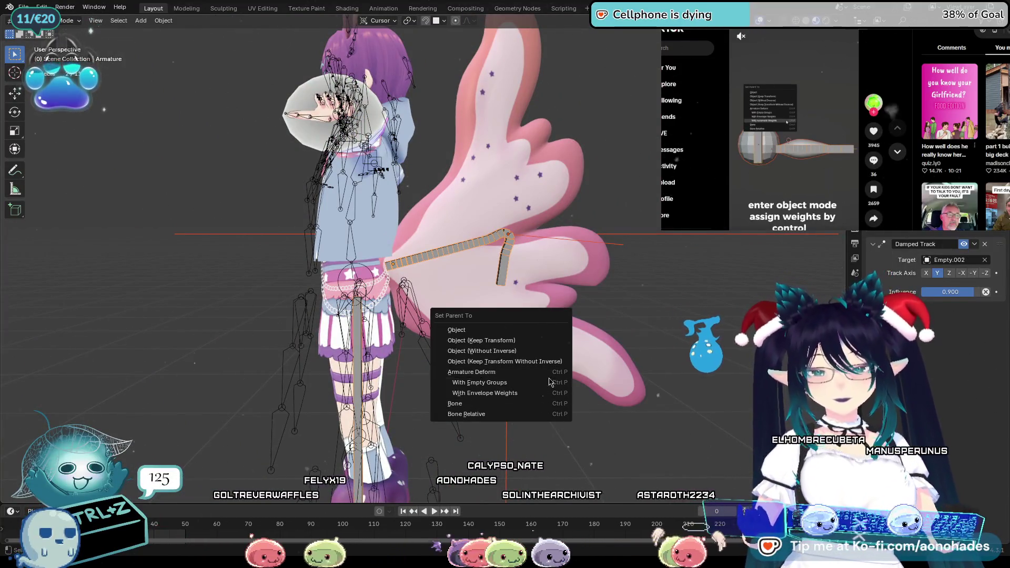
{"action": "left_click", "coordinate": [546, 385]}
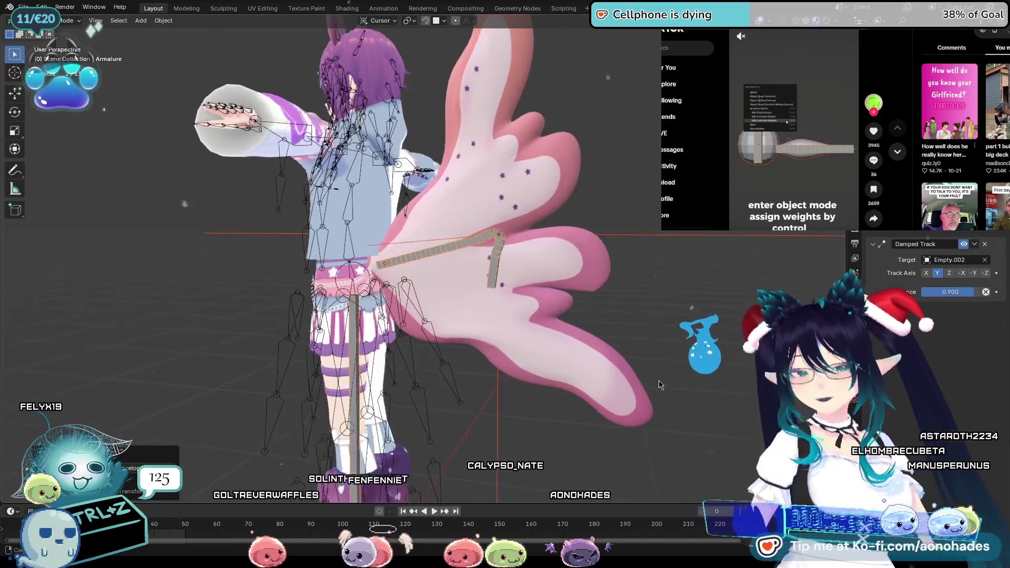
{"action": "scroll", "coordinate": [691, 380], "scroll_direction": "up", "scroll_amount": 2}
{"action": "scroll", "coordinate": [691, 381], "scroll_direction": "up", "scroll_amount": 2}
{"action": "scroll", "coordinate": [691, 380], "scroll_direction": "up", "scroll_amount": 2}
{"action": "scroll", "coordinate": [691, 381], "scroll_direction": "down", "scroll_amount": 3}
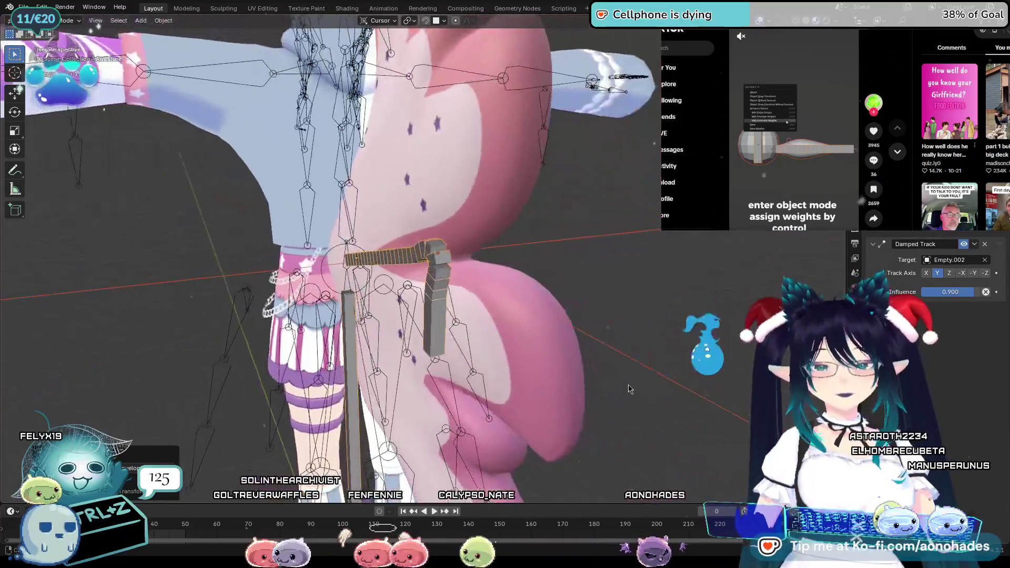
{"action": "scroll", "coordinate": [726, 377], "scroll_direction": "up", "scroll_amount": 3}
{"action": "middle_click_drag", "start_coordinate": [726, 376], "coordinate": [753, 385]}
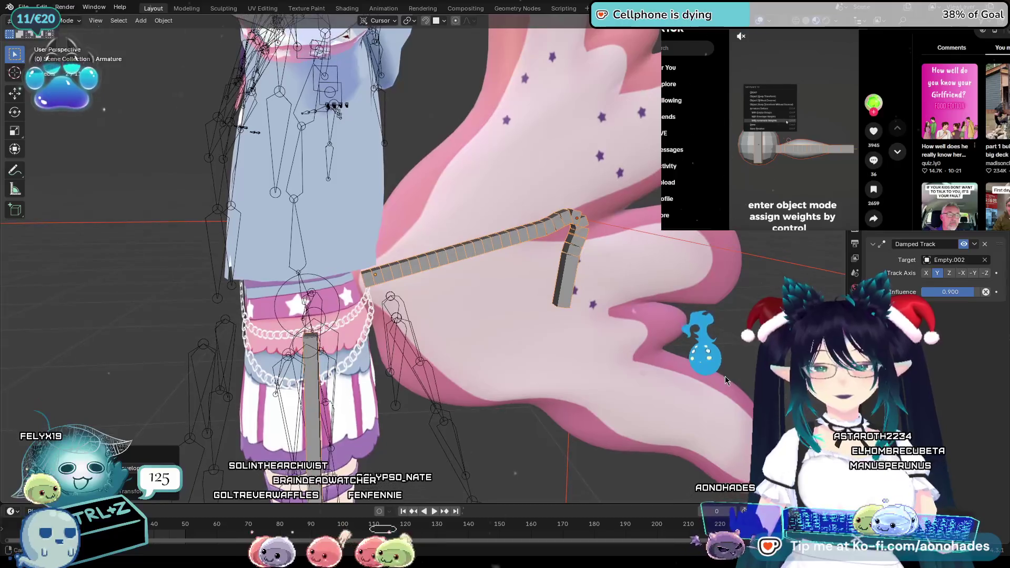
{"action": "scroll", "coordinate": [753, 386], "scroll_direction": "down", "scroll_amount": 1}
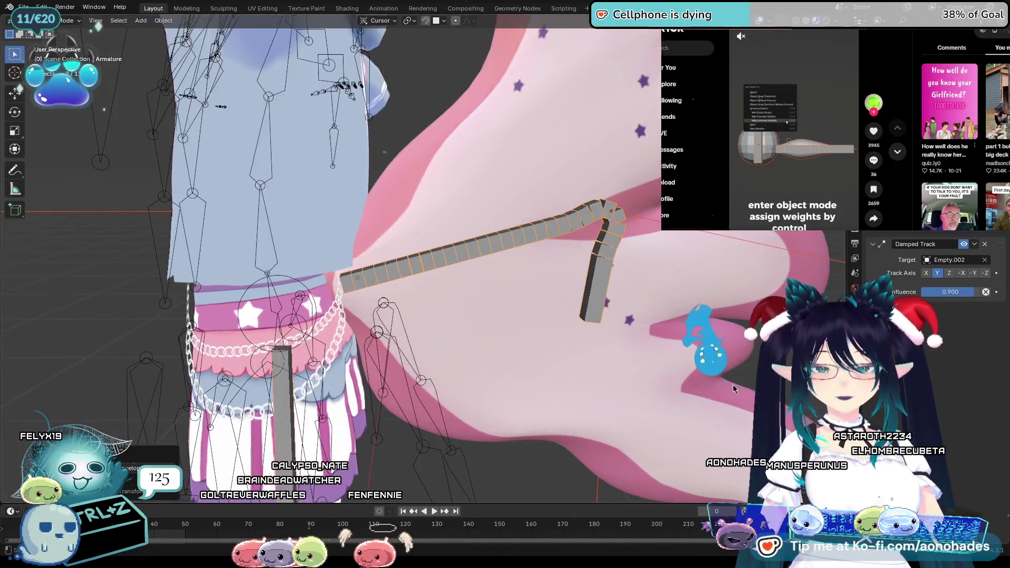
{"action": "scroll", "coordinate": [733, 385], "scroll_direction": "down", "scroll_amount": 2}
{"action": "scroll", "coordinate": [733, 385], "scroll_direction": "down", "scroll_amount": 2}
{"action": "scroll", "coordinate": [733, 388], "scroll_direction": "up", "scroll_amount": 4}
{"action": "middle_click_drag", "start_coordinate": [732, 388], "coordinate": [731, 390]}
{"action": "key", "text": "space"}
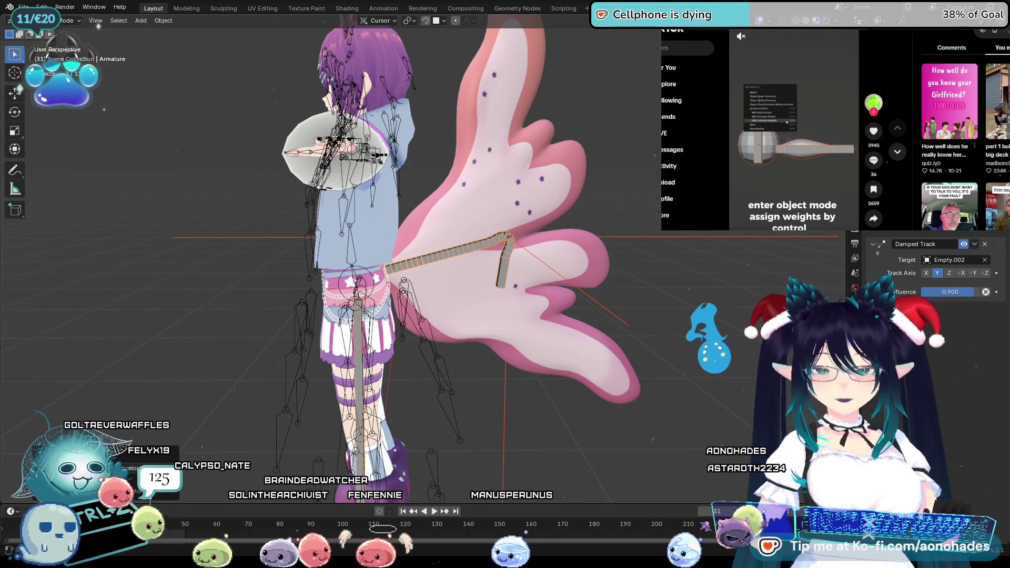
{"action": "key", "text": "Escape"}
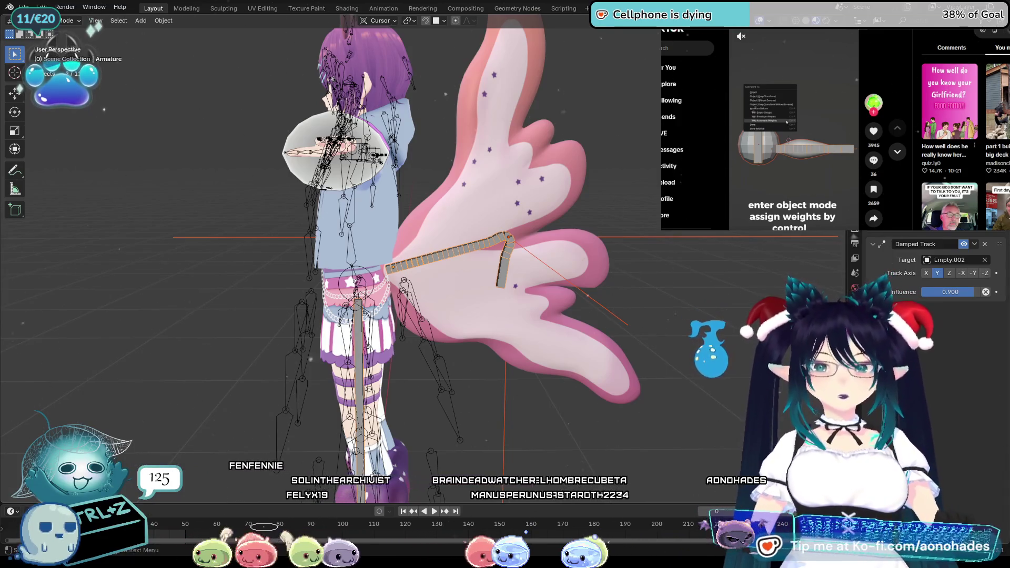
Step: Show the bone's properties and toggle the viewport N sidebar off and on
{"action": "left_click", "coordinate": [856, 258]}
{"action": "key", "text": "ctrl+Tab"}
{"action": "key", "text": "b"}
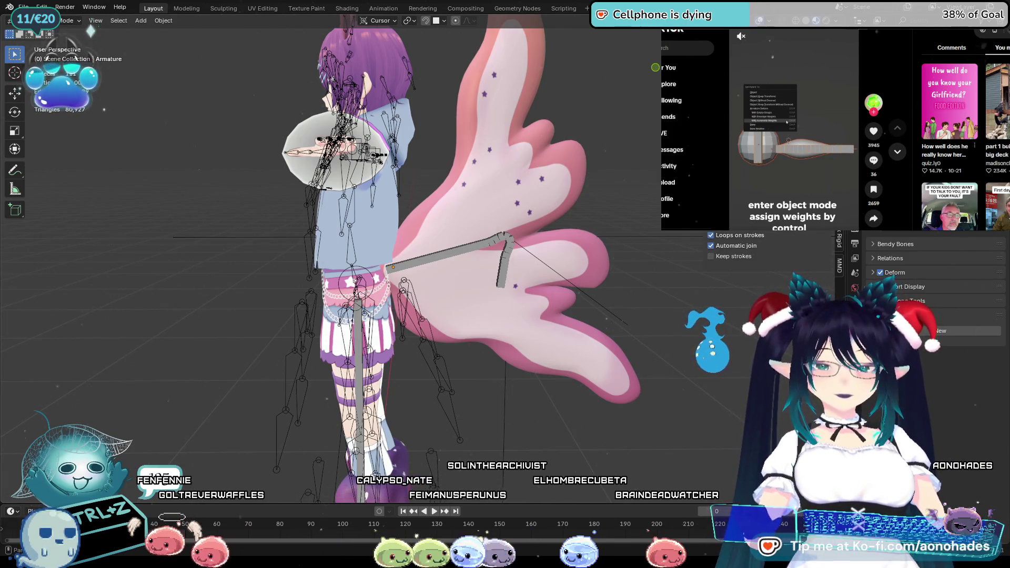
{"action": "scroll", "coordinate": [757, 356], "scroll_direction": "down", "scroll_amount": 5}
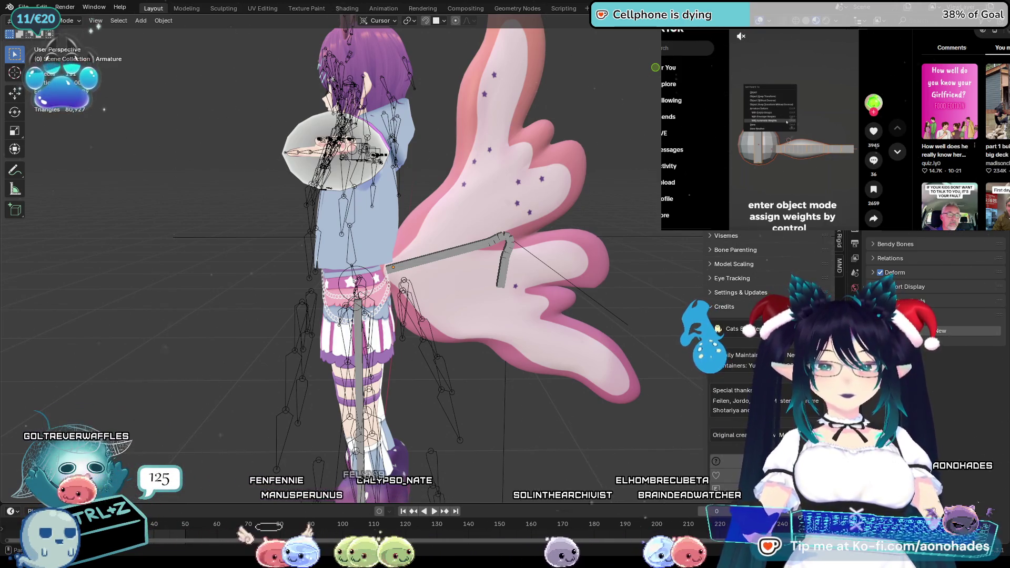
{"action": "key", "text": "n"}
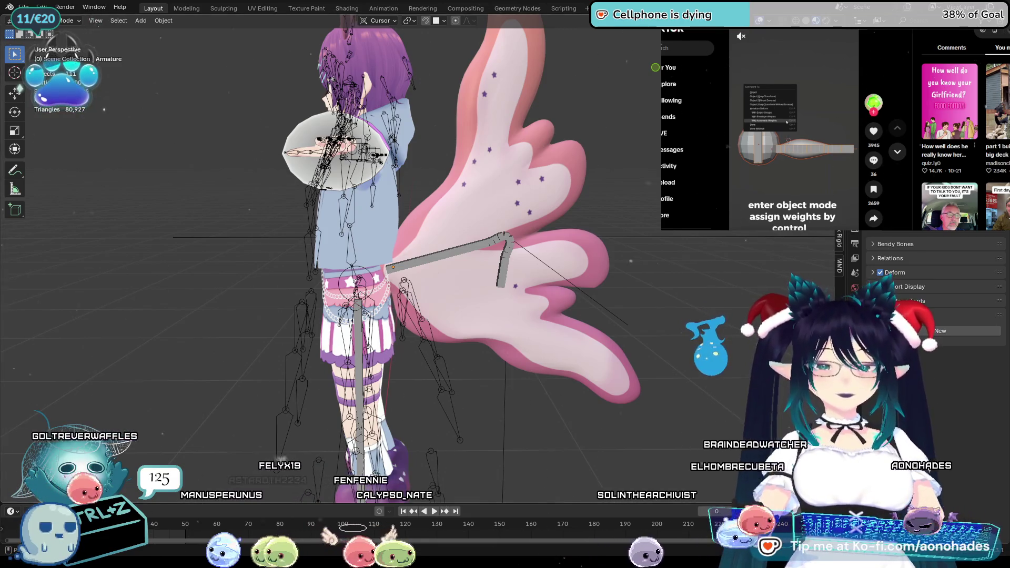
{"action": "key", "text": "n"}
{"action": "key", "text": "n"}
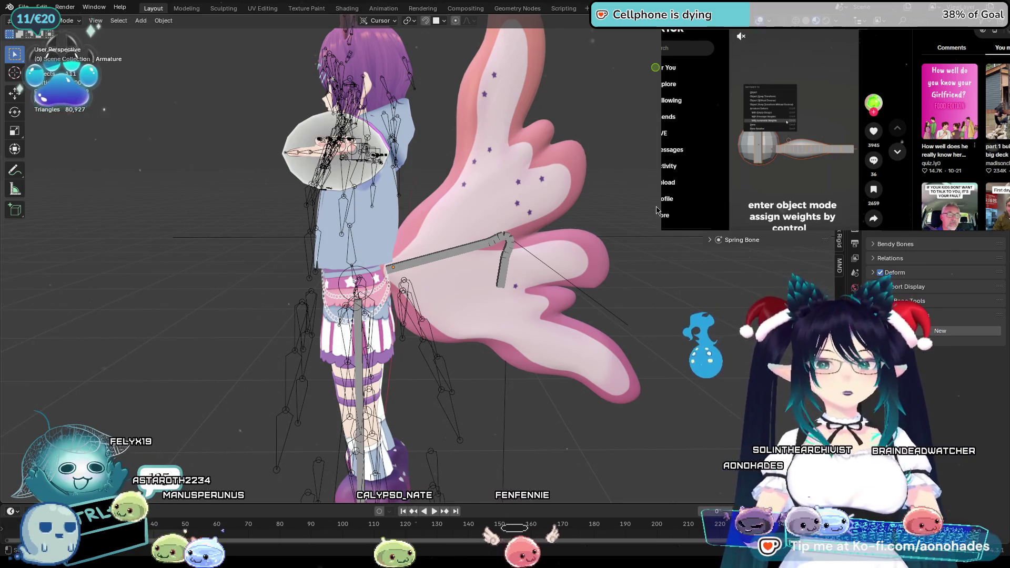
{"action": "middle_click_drag", "start_coordinate": [657, 201], "coordinate": [644, 264]}
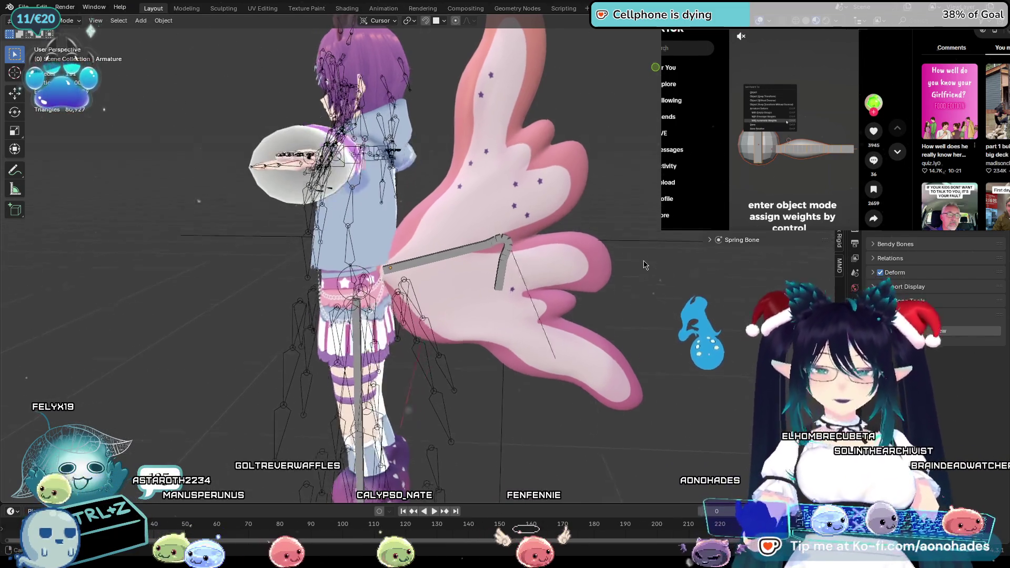
{"action": "scroll", "coordinate": [640, 249], "scroll_direction": "up", "scroll_amount": 3}
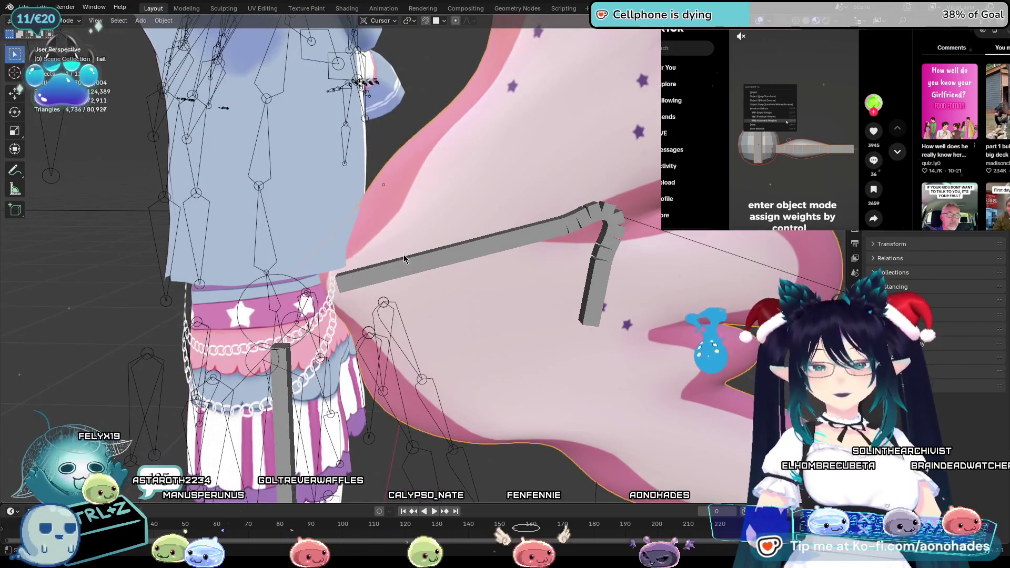
{"action": "scroll", "coordinate": [566, 331], "scroll_direction": "up", "scroll_amount": 2}
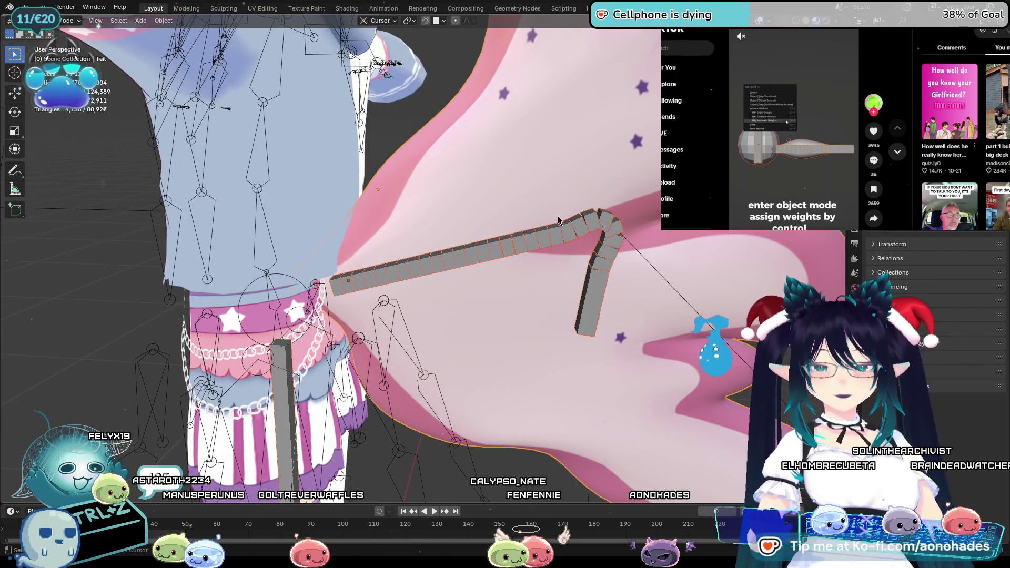
{"action": "left_click", "coordinate": [601, 308]}
{"action": "key", "text": "ctrl+p"}
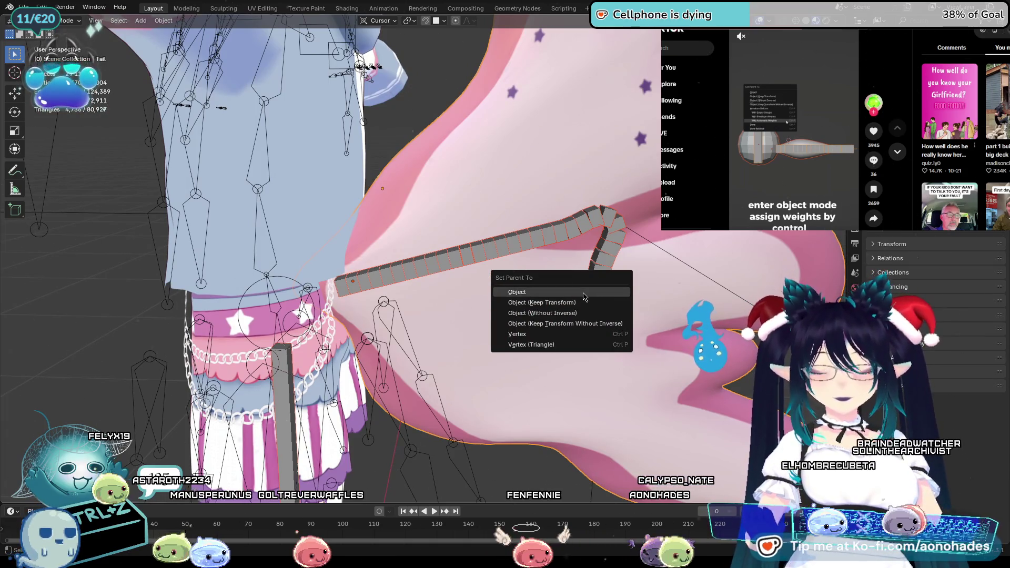
{"action": "left_click", "coordinate": [662, 359]}
{"action": "key", "text": "ctrl+p"}
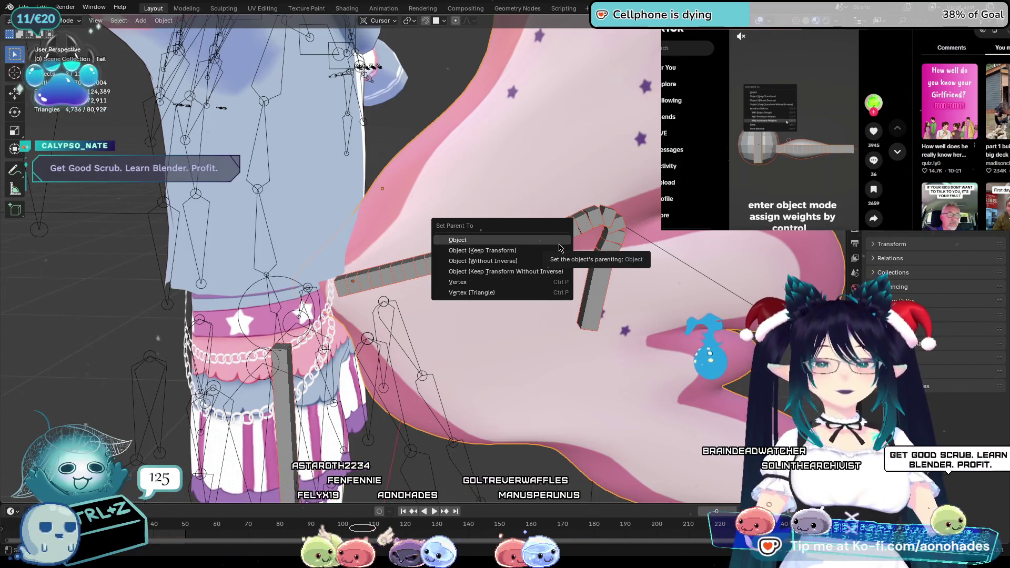
{"action": "key", "text": "Return"}
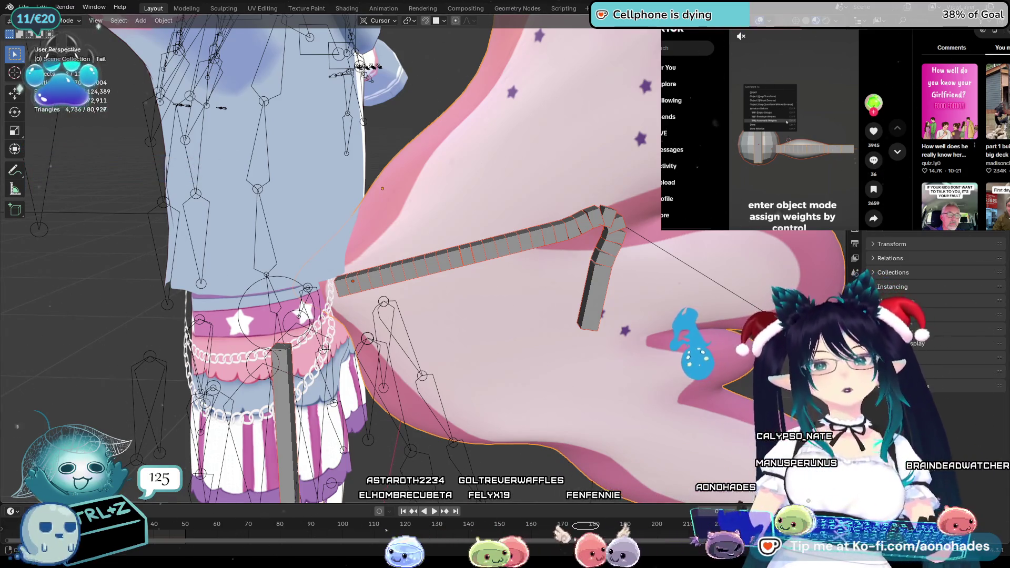
{"action": "middle_click_drag", "start_coordinate": [711, 261], "coordinate": [758, 263]}
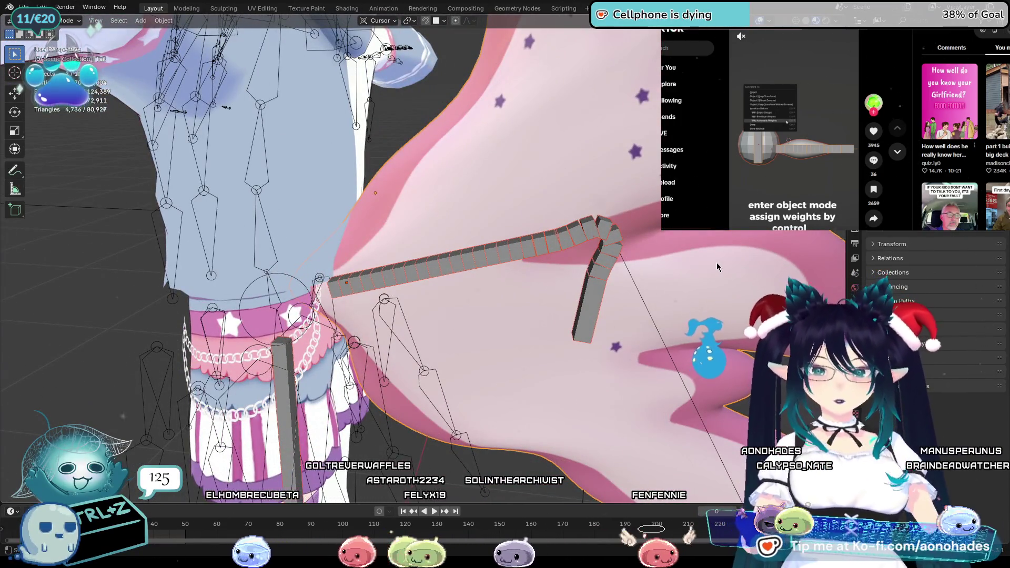
{"action": "middle_click_drag", "start_coordinate": [717, 267], "coordinate": [694, 234]}
{"action": "mouse_move", "coordinate": [621, 303]}
{"action": "middle_mouse_down"}
{"action": "mouse_move", "coordinate": [657, 319]}
{"action": "mouse_move", "coordinate": [541, 404]}
{"action": "mouse_move", "coordinate": [569, 394]}
{"action": "mouse_move", "coordinate": [374, 344]}
{"action": "middle_mouse_up"}
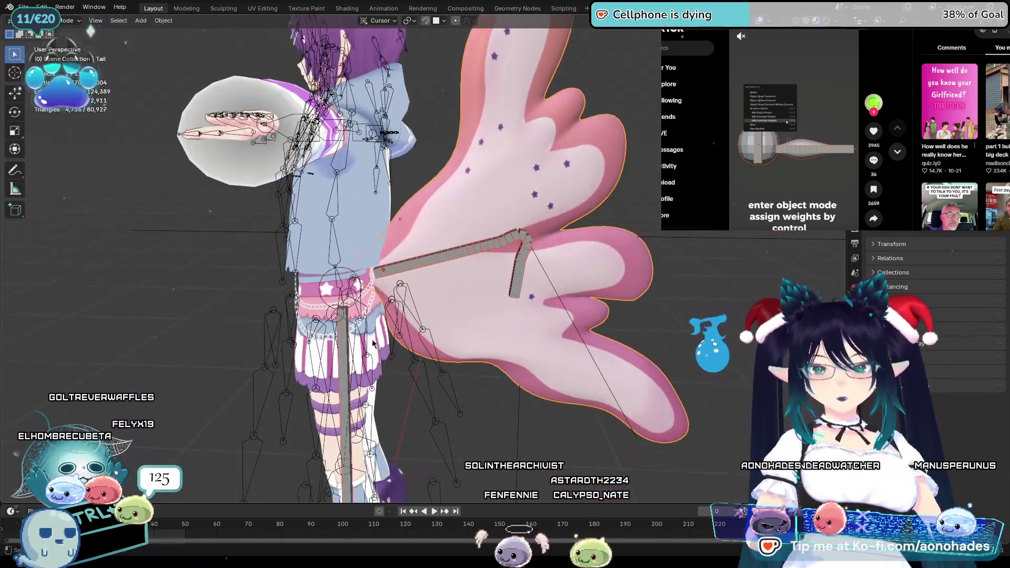
{"action": "left_click", "coordinate": [344, 340], "text": "shift"}
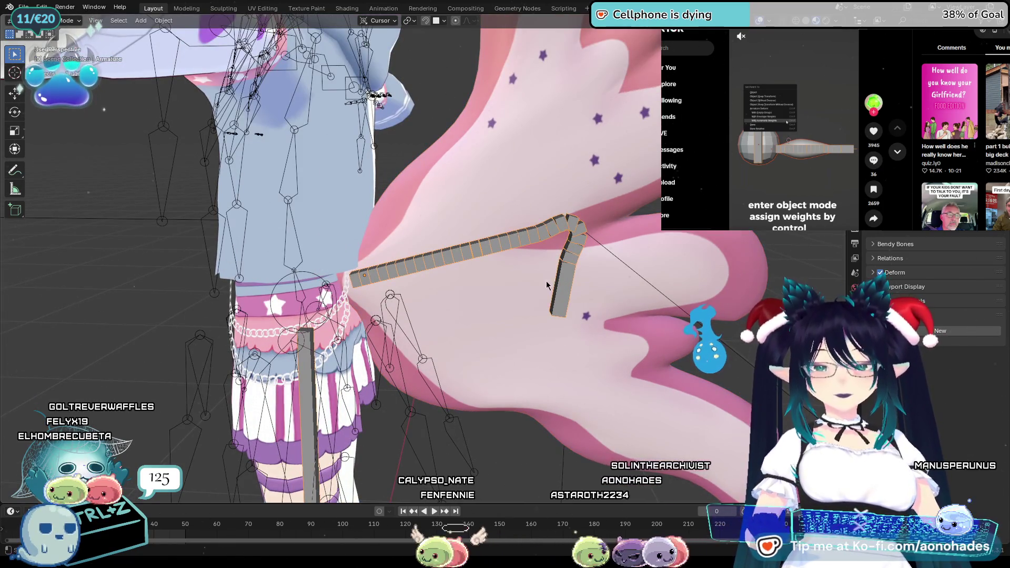
Step: Parent the pink wing to the tail bone chain with Armature Deform automatic weights
{"action": "left_click", "coordinate": [532, 200]}
{"action": "key", "text": "ctrl+p"}
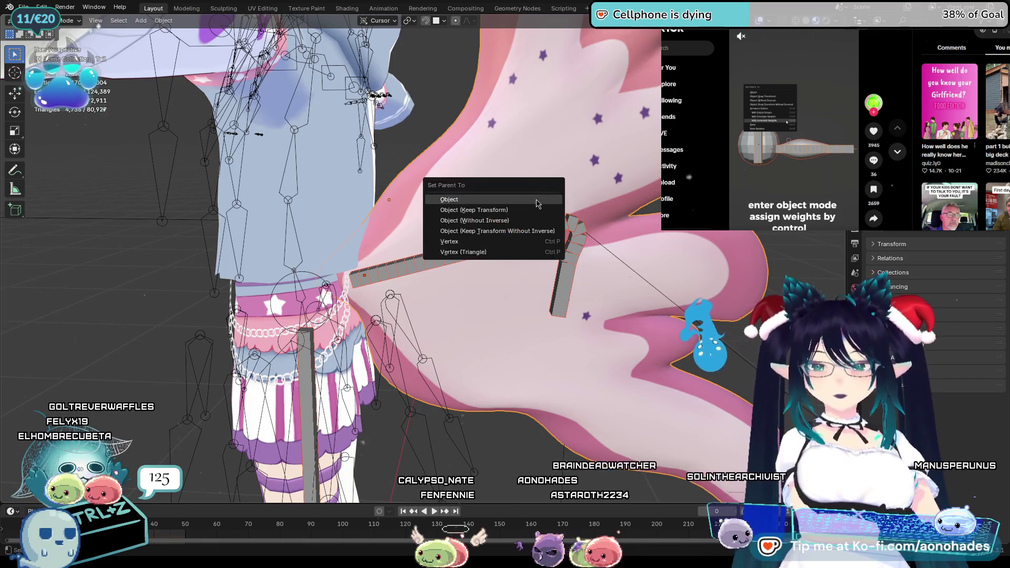
{"action": "left_click", "coordinate": [537, 197]}
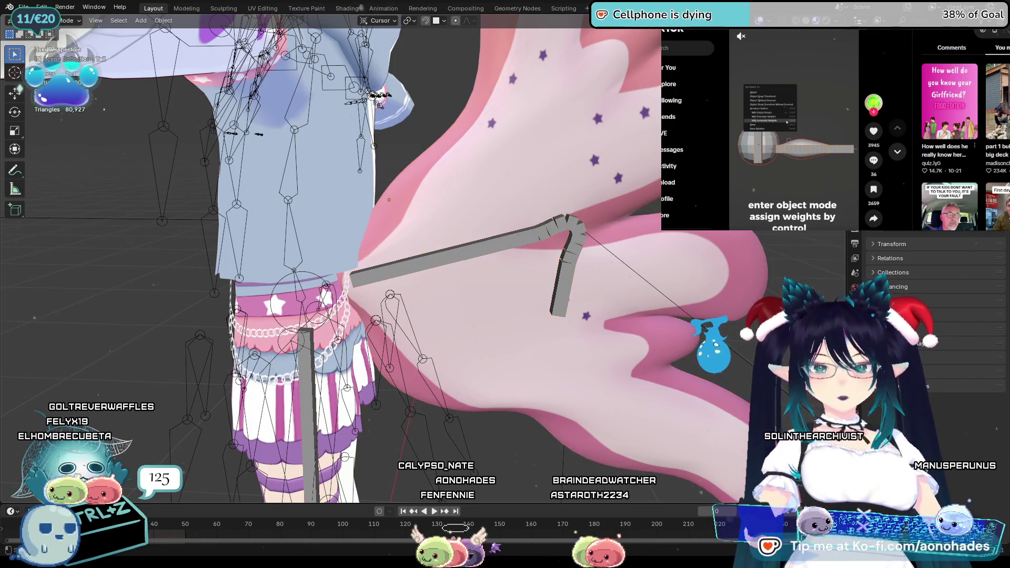
{"action": "left_click", "coordinate": [475, 251]}
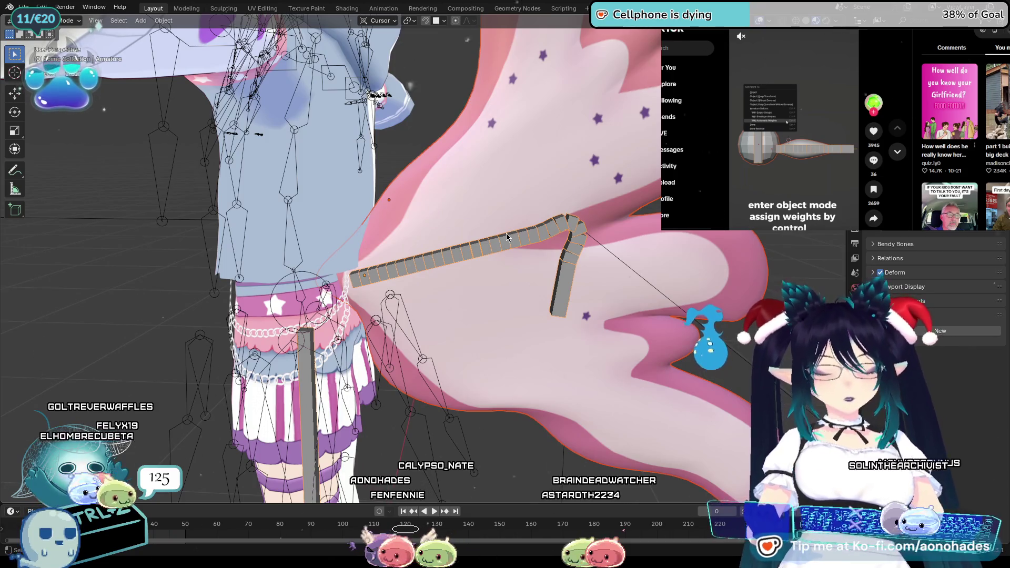
{"action": "key", "text": "ctrl+p"}
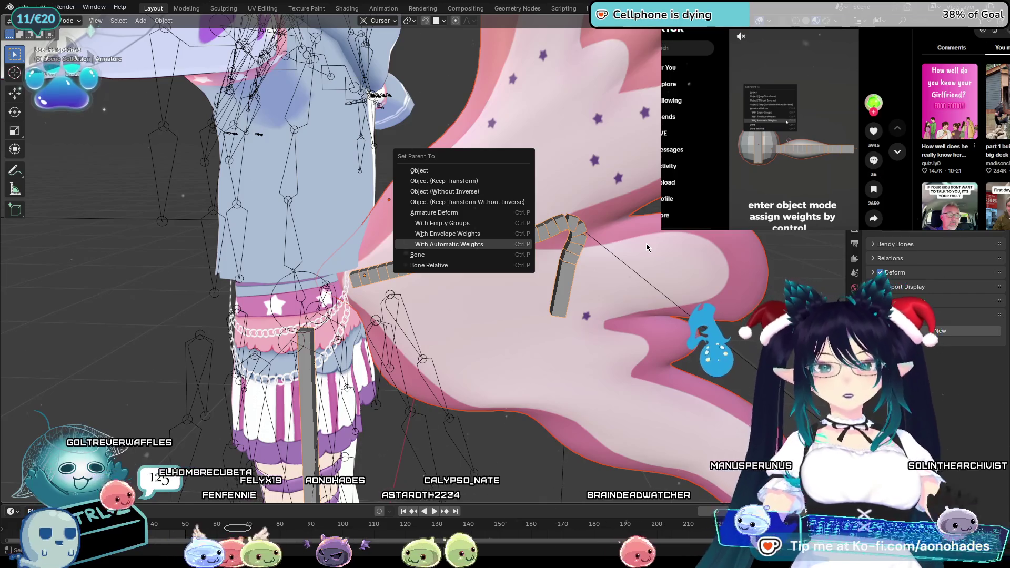
{"action": "key", "text": "Return"}
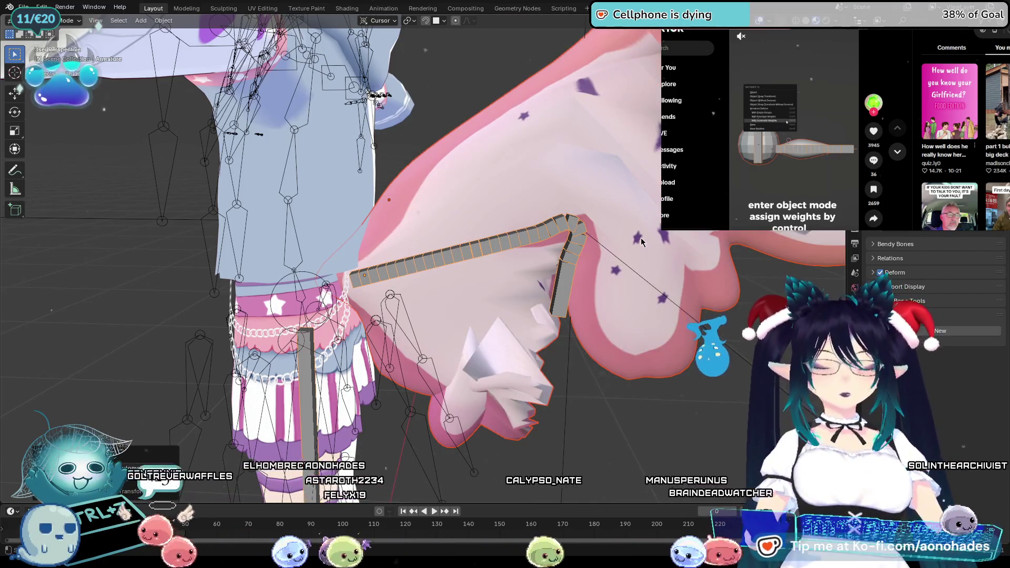
{"action": "scroll", "coordinate": [571, 322], "scroll_direction": "down", "scroll_amount": 5}
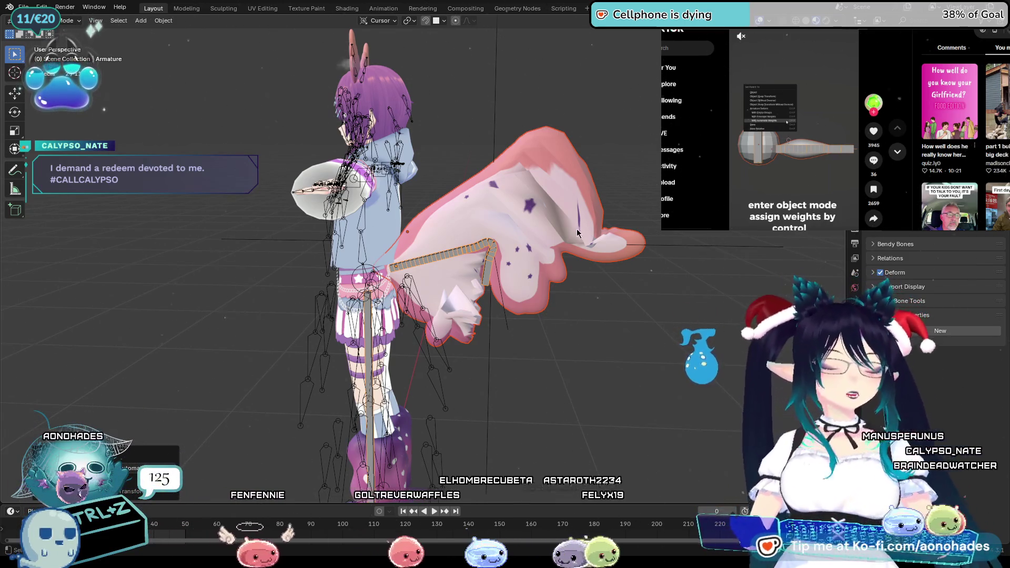
{"action": "mouse_move", "coordinate": [575, 309]}
{"action": "middle_mouse_down"}
{"action": "mouse_move", "coordinate": [575, 324]}
{"action": "mouse_move", "coordinate": [623, 334]}
{"action": "middle_mouse_up"}
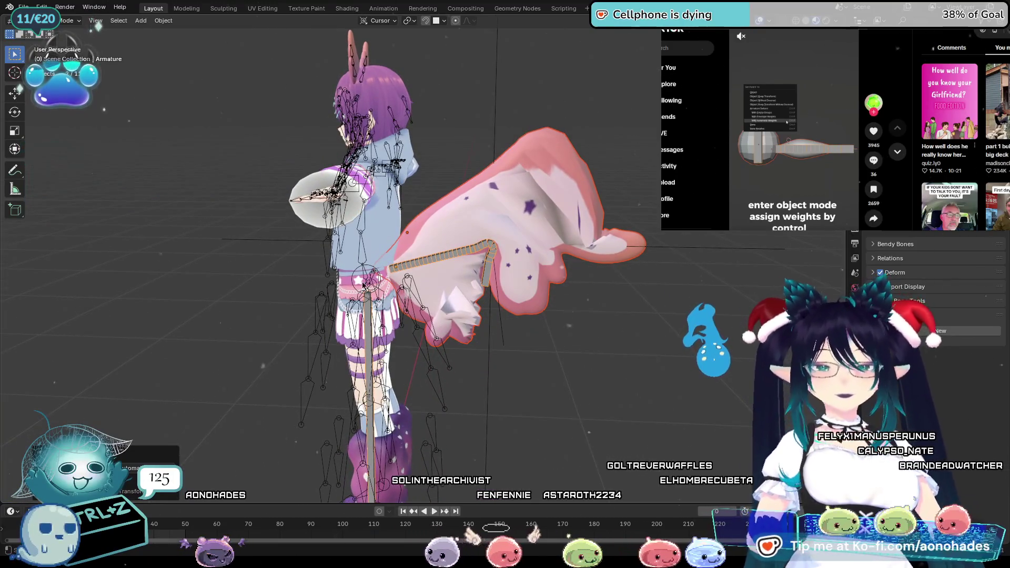
Step: Clear the selection, review all objects, and select the armature alone
{"action": "left_click", "coordinate": [199, 199]}
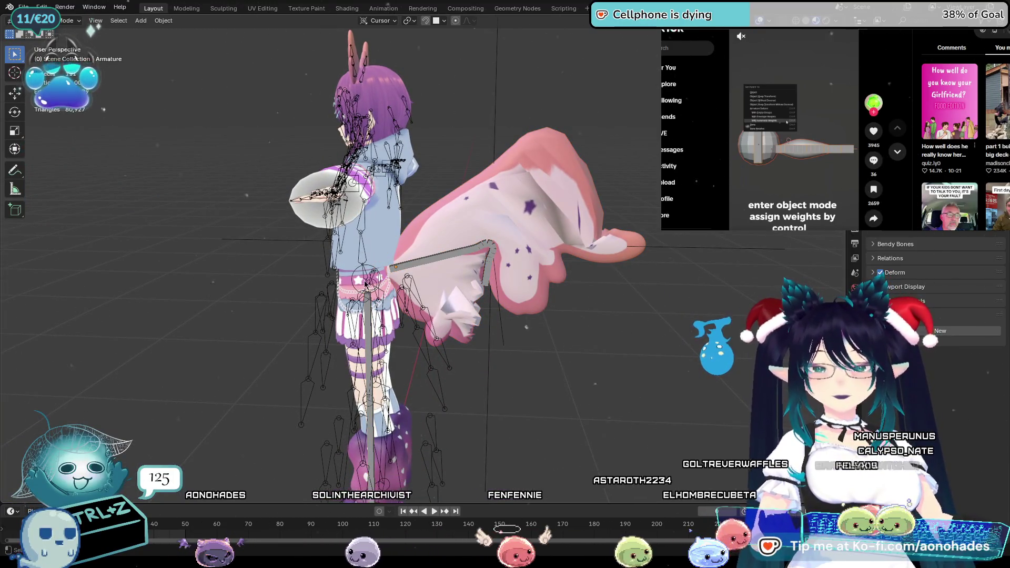
{"action": "left_click", "coordinate": [381, 250]}
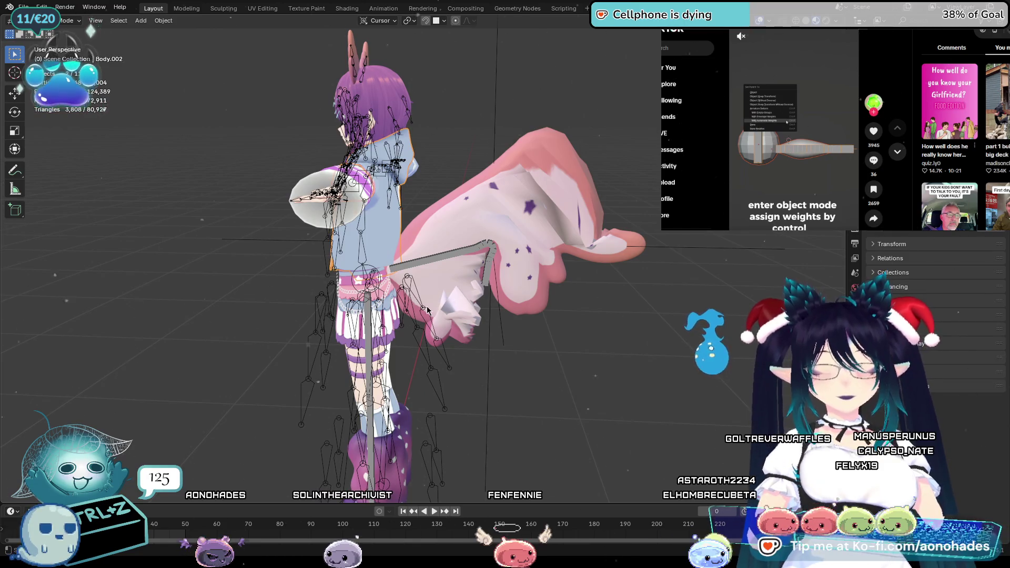
{"action": "key", "text": "ctrl+Tab"}
{"action": "key", "text": "ctrl+Tab"}
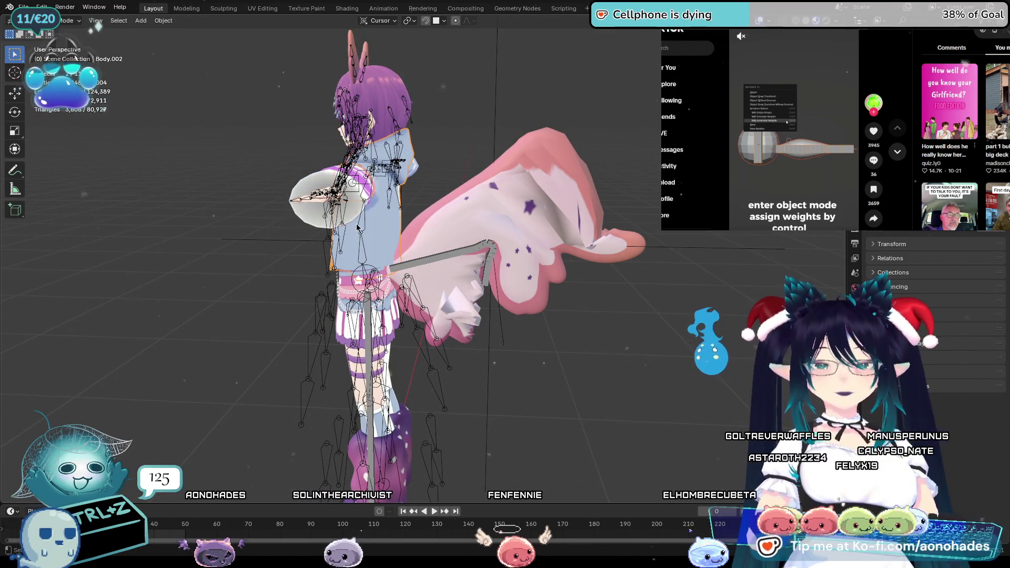
{"action": "key", "text": "a"}
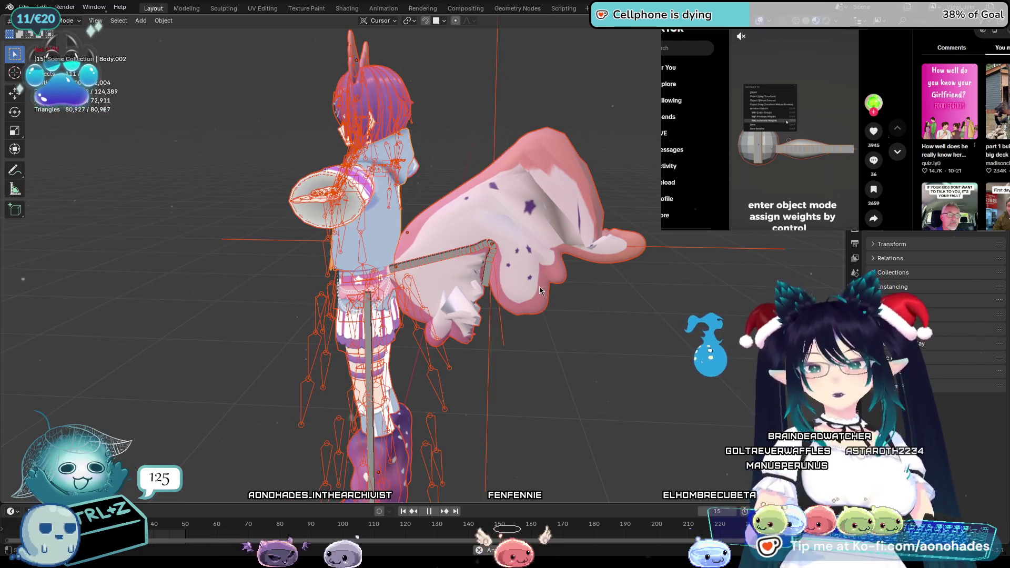
{"action": "left_click", "coordinate": [164, 221]}
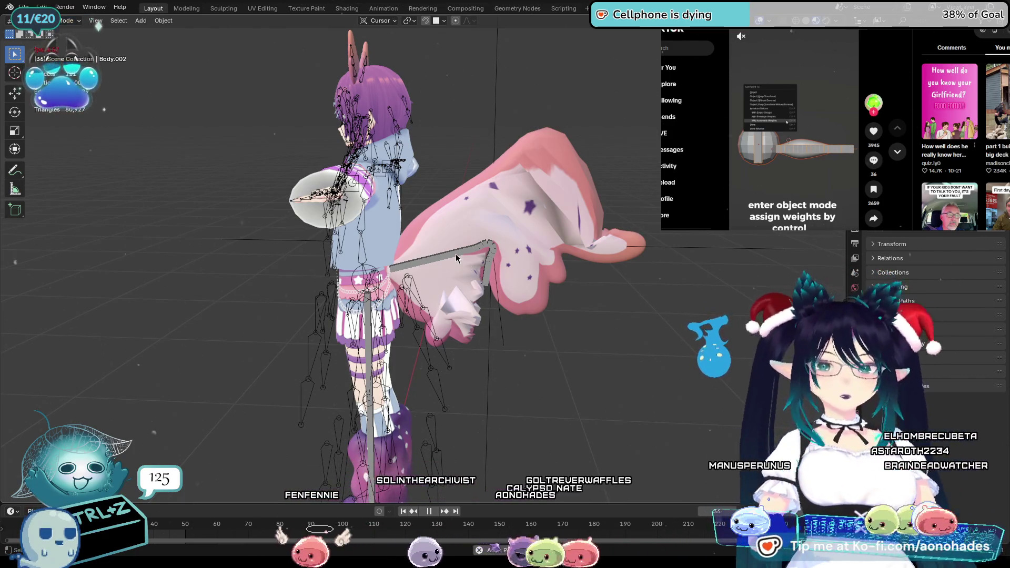
{"action": "left_click", "coordinate": [457, 254]}
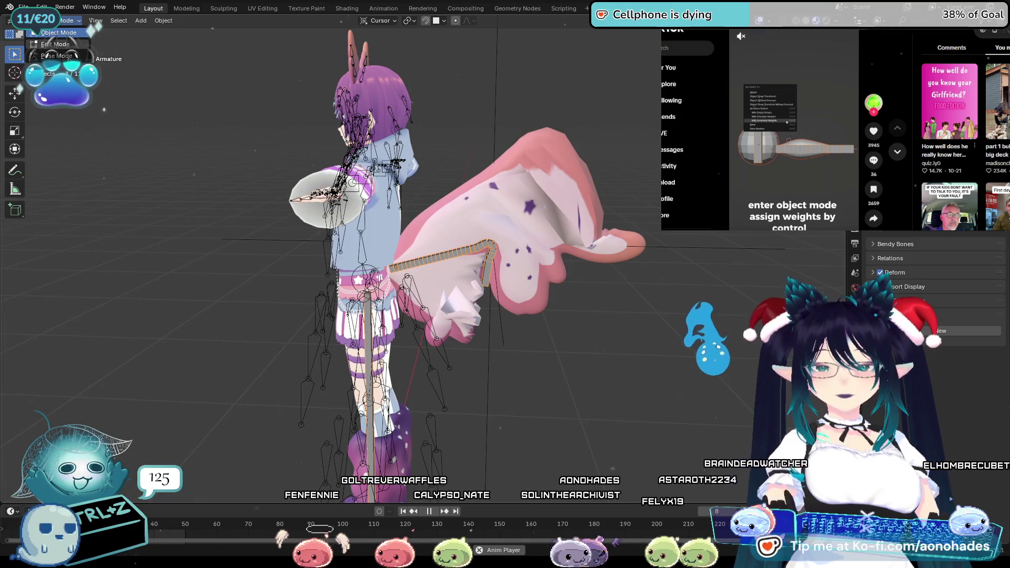
Step: Enter Pose Mode, rotate the tail base bone and briefly play the timeline to test the wing
{"action": "left_click", "coordinate": [56, 56]}
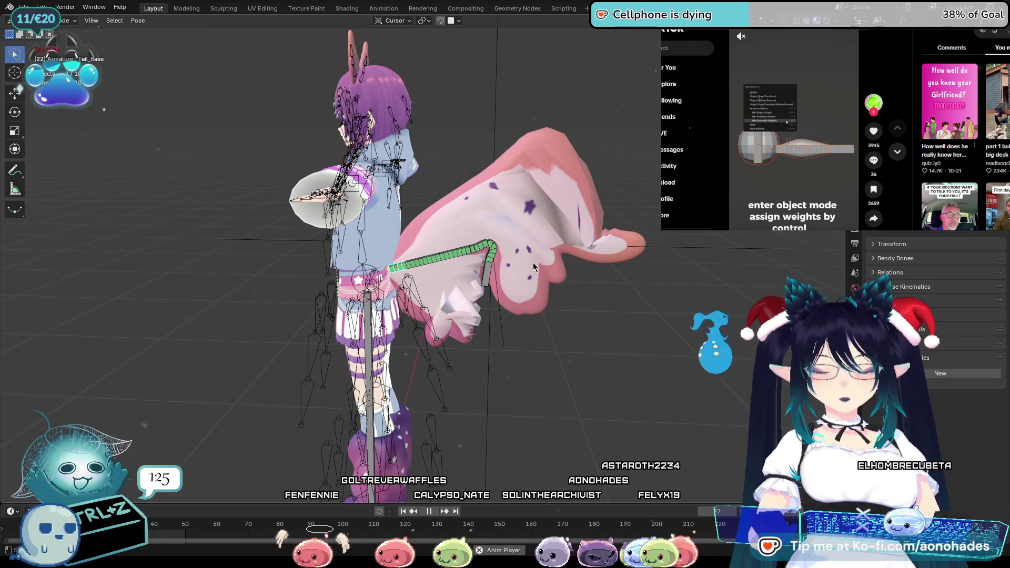
{"action": "key", "text": "r"}
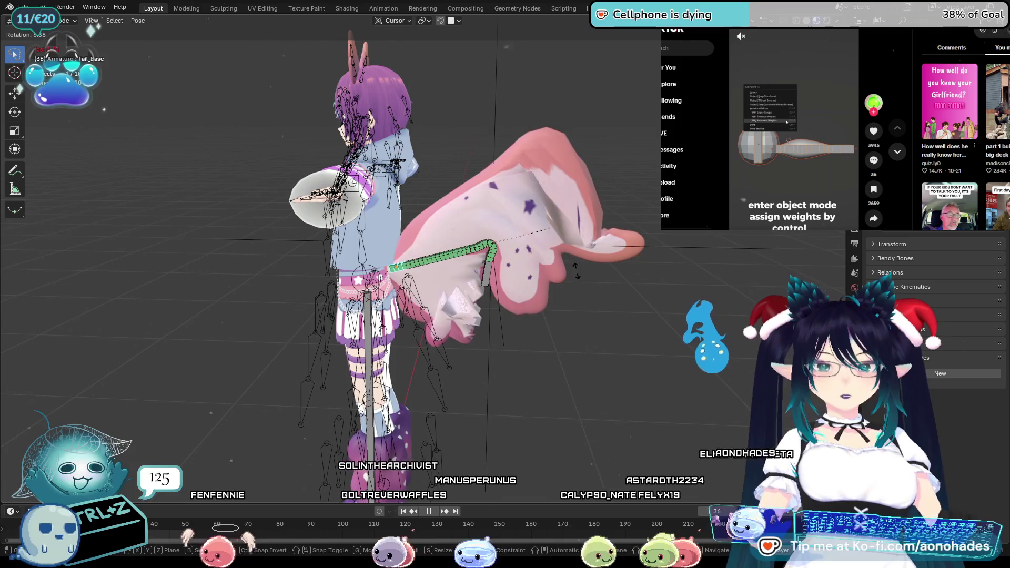
{"action": "left_click", "coordinate": [575, 307]}
{"action": "key", "text": "space"}
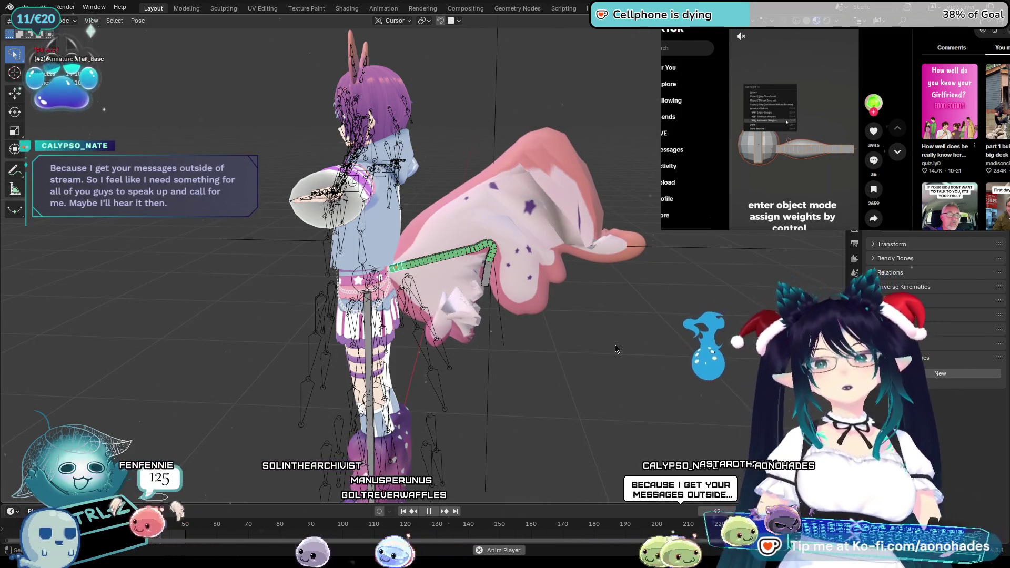
{"action": "key", "text": "space"}
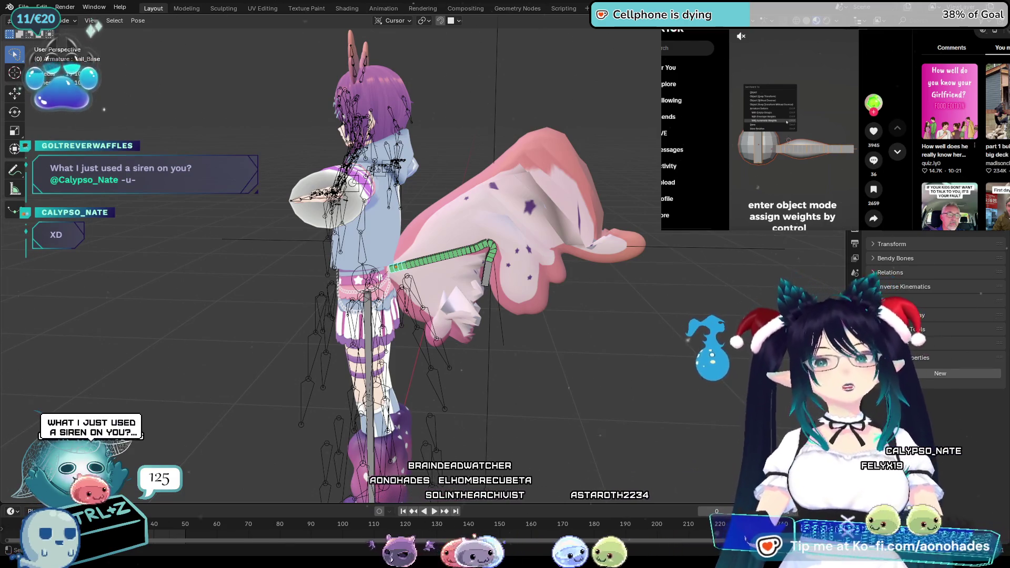
Step: Make trial rotations on tail bones and cancel them, returning the wing to its rest shape
{"action": "mouse_move", "coordinate": [505, 284]}
{"action": "middle_mouse_down"}
{"action": "mouse_move", "coordinate": [555, 210]}
{"action": "mouse_move", "coordinate": [537, 235]}
{"action": "middle_mouse_up"}
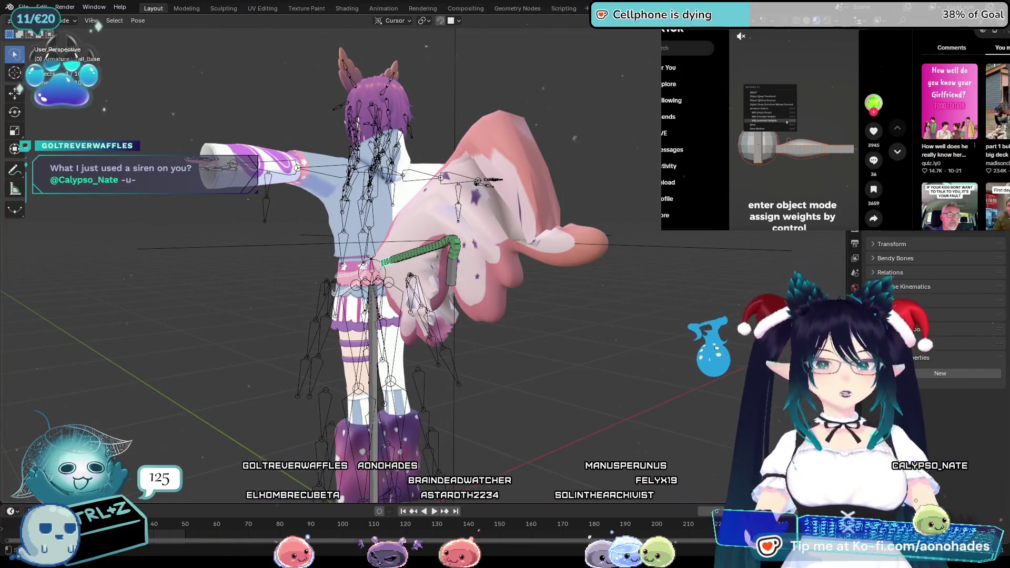
{"action": "mouse_move", "coordinate": [570, 277]}
{"action": "middle_mouse_down"}
{"action": "mouse_move", "coordinate": [591, 242]}
{"action": "mouse_move", "coordinate": [595, 302]}
{"action": "middle_mouse_up"}
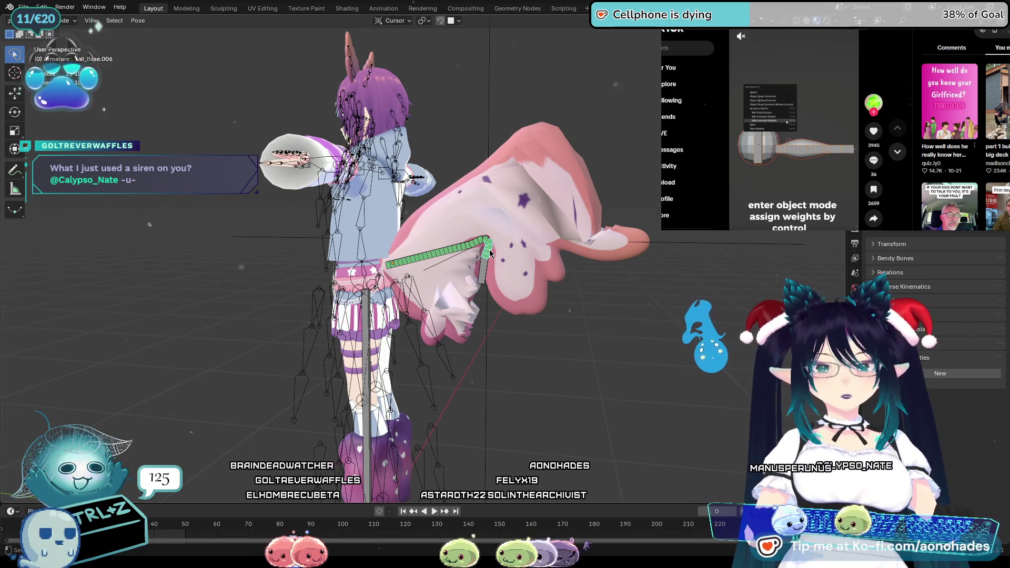
{"action": "key", "text": "r"}
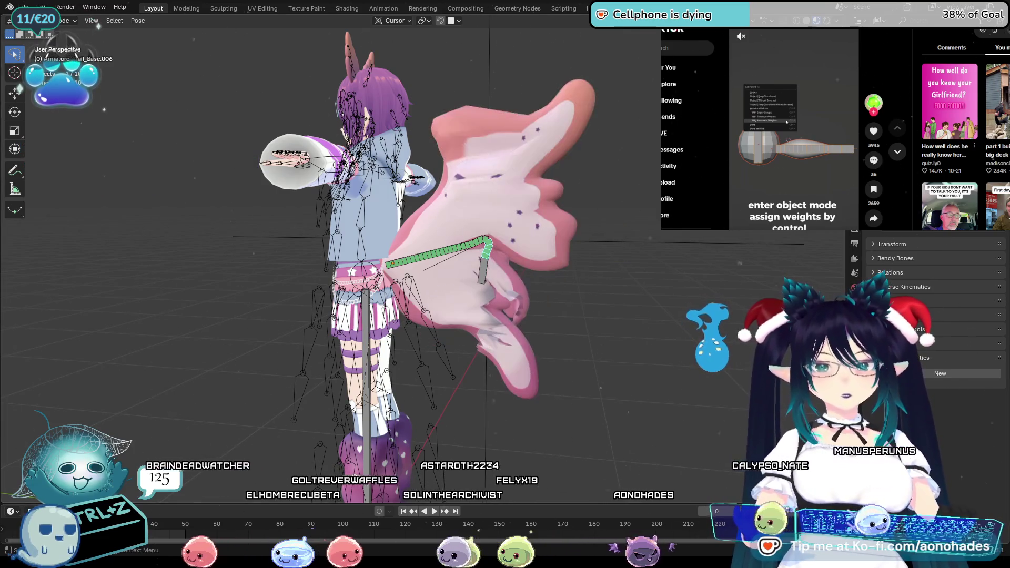
{"action": "right_click", "coordinate": [665, 248]}
{"action": "key", "text": "r"}
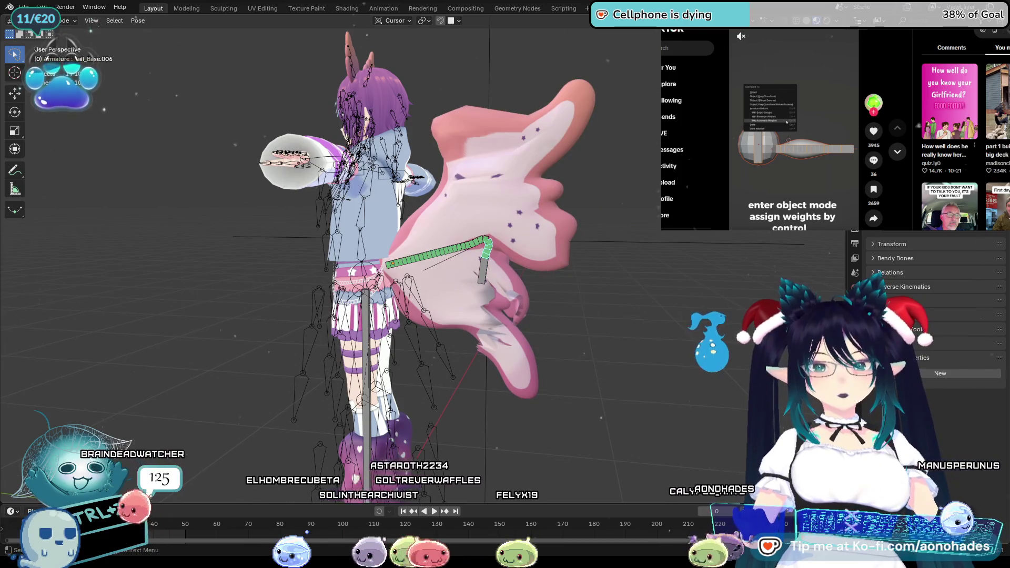
{"action": "scroll", "coordinate": [566, 216], "scroll_direction": "up", "scroll_amount": 5}
{"action": "left_click", "coordinate": [576, 226]}
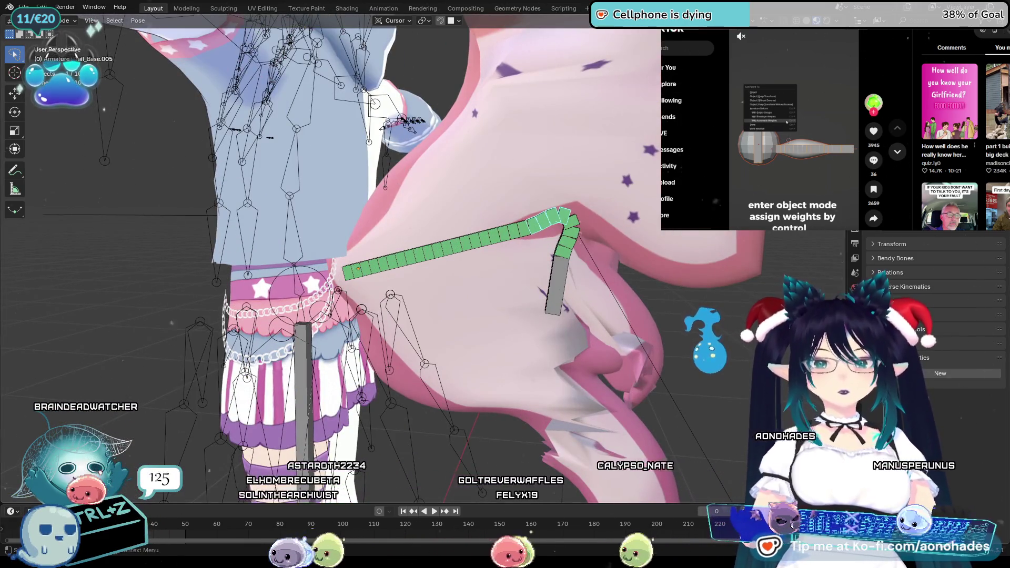
{"action": "key", "text": "Escape"}
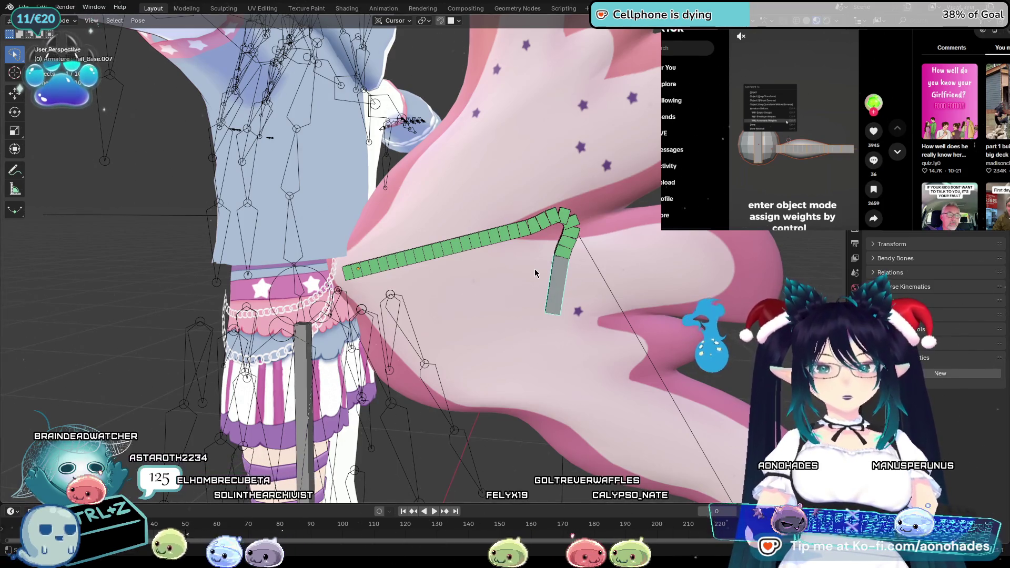
{"action": "scroll", "coordinate": [535, 273], "scroll_direction": "down", "scroll_amount": 5}
{"action": "middle_click_drag", "start_coordinate": [534, 269], "coordinate": [464, 247]}
{"action": "left_click", "coordinate": [466, 247]}
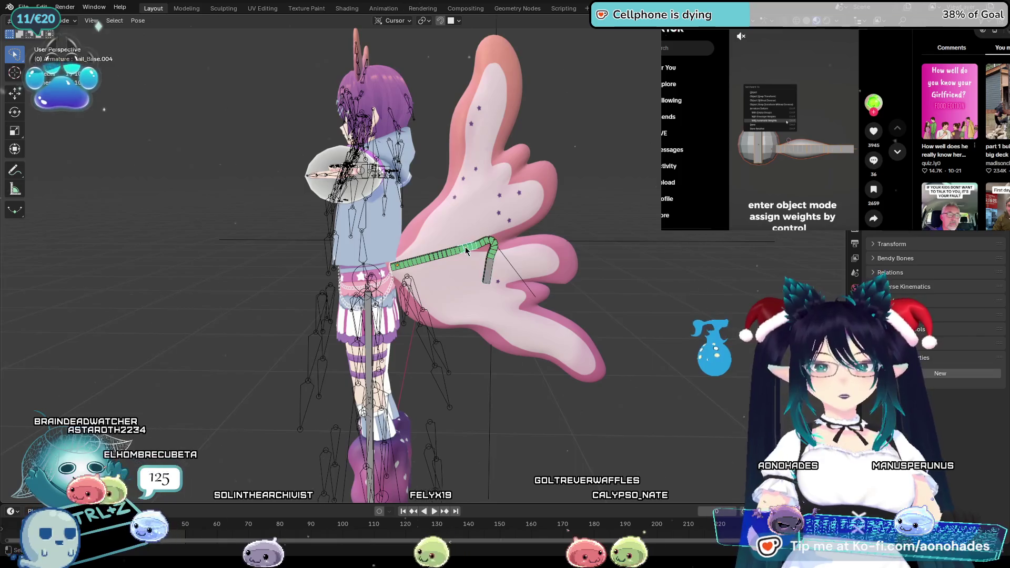
{"action": "key", "text": "r"}
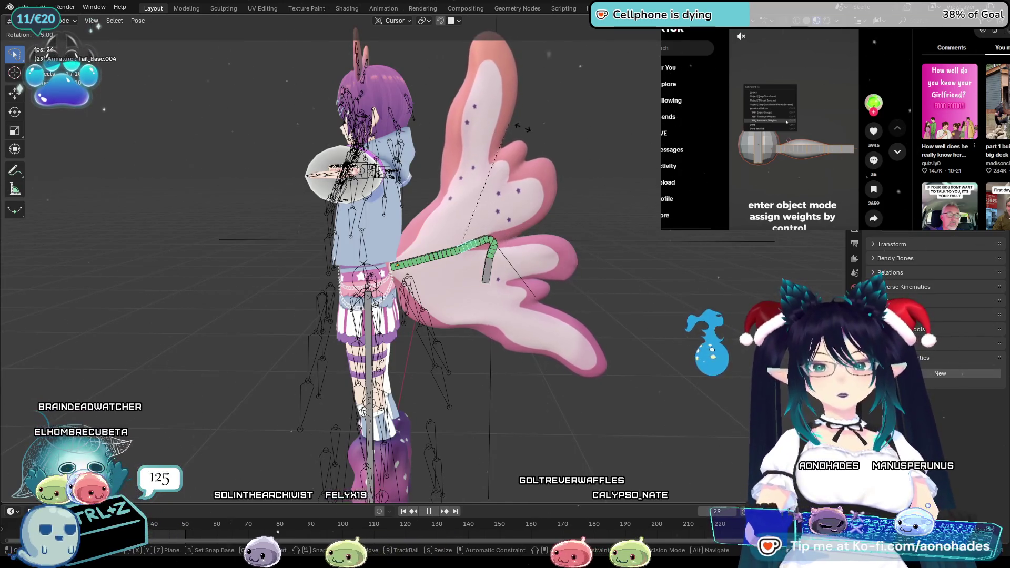
{"action": "left_click", "coordinate": [454, 253]}
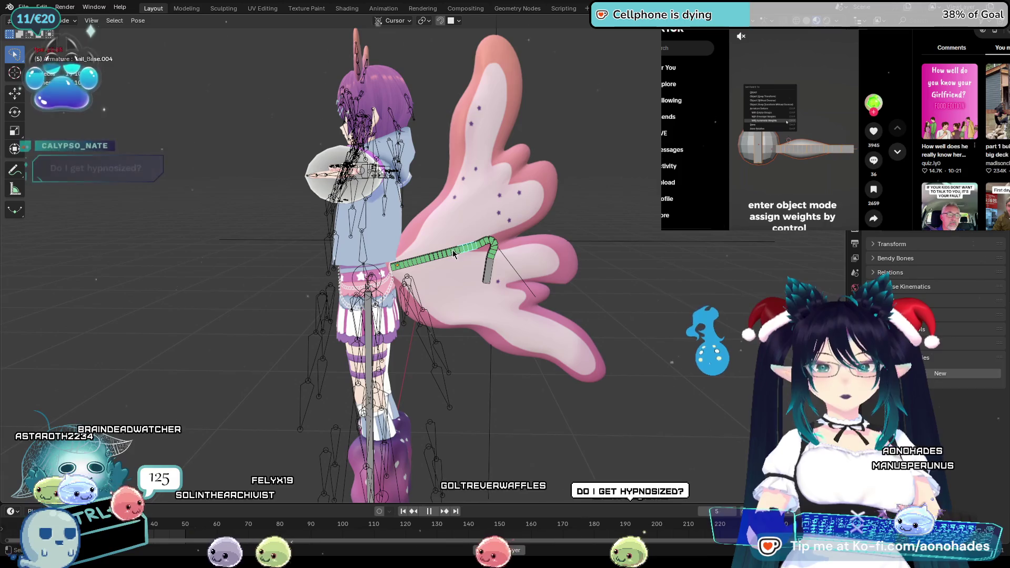
{"action": "left_click", "coordinate": [454, 253]}
{"action": "key", "text": "r"}
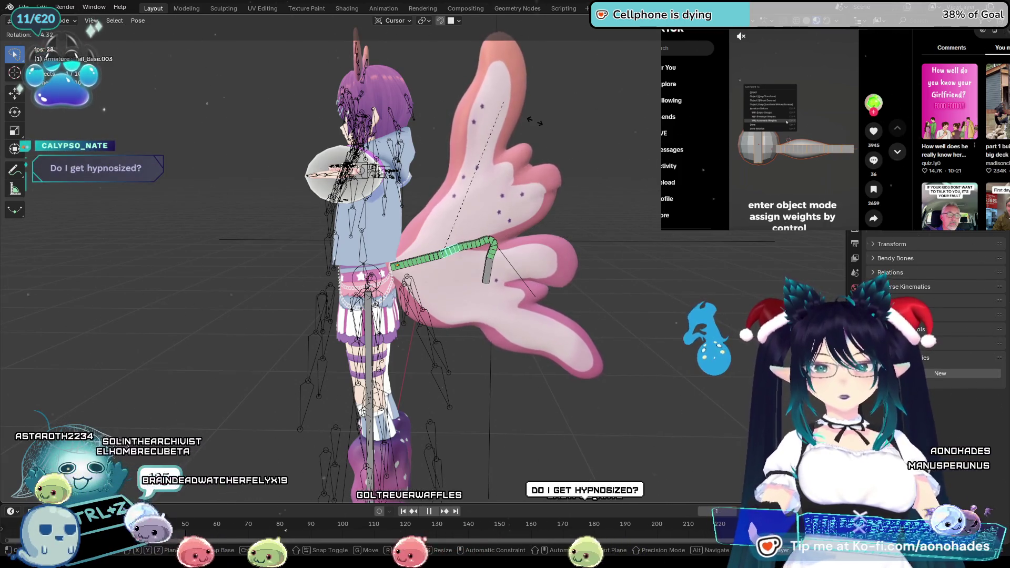
{"action": "left_click", "coordinate": [536, 121]}
{"action": "left_click", "coordinate": [455, 253]}
{"action": "key", "text": "r"}
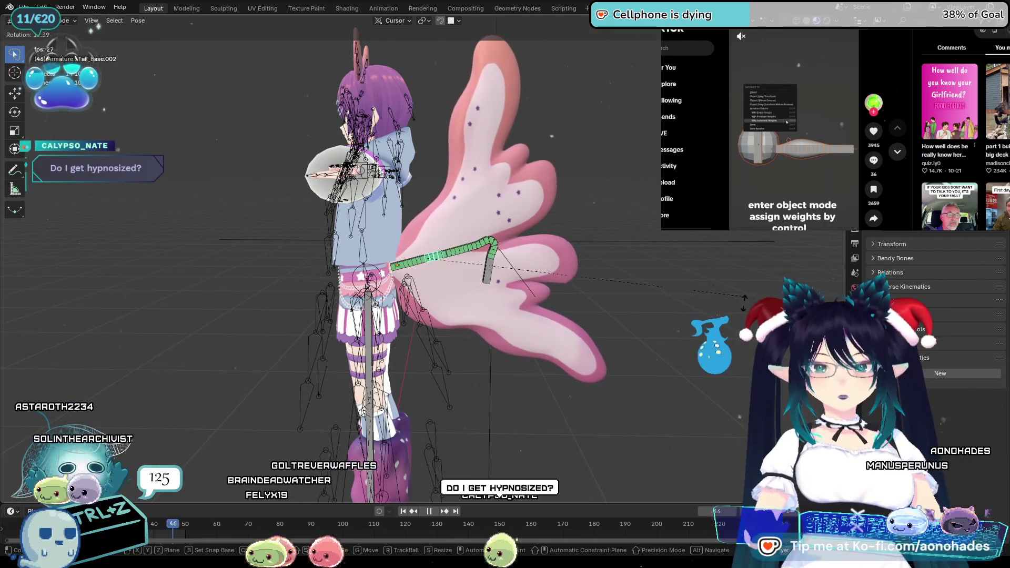
{"action": "left_click", "coordinate": [745, 298]}
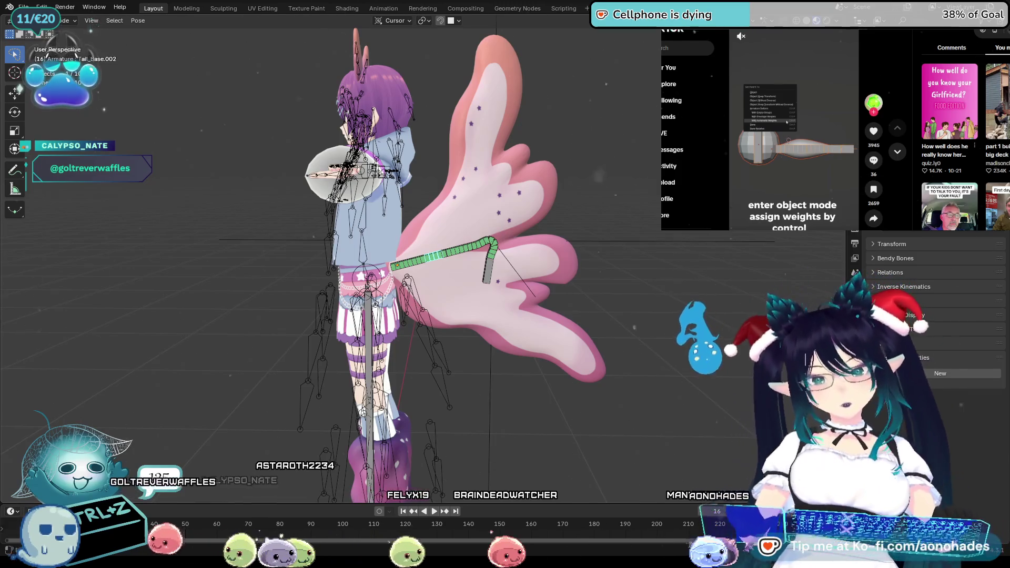
{"action": "scroll", "coordinate": [406, 286], "scroll_direction": "up", "scroll_amount": 3}
{"action": "scroll", "coordinate": [406, 287], "scroll_direction": "up", "scroll_amount": 1}
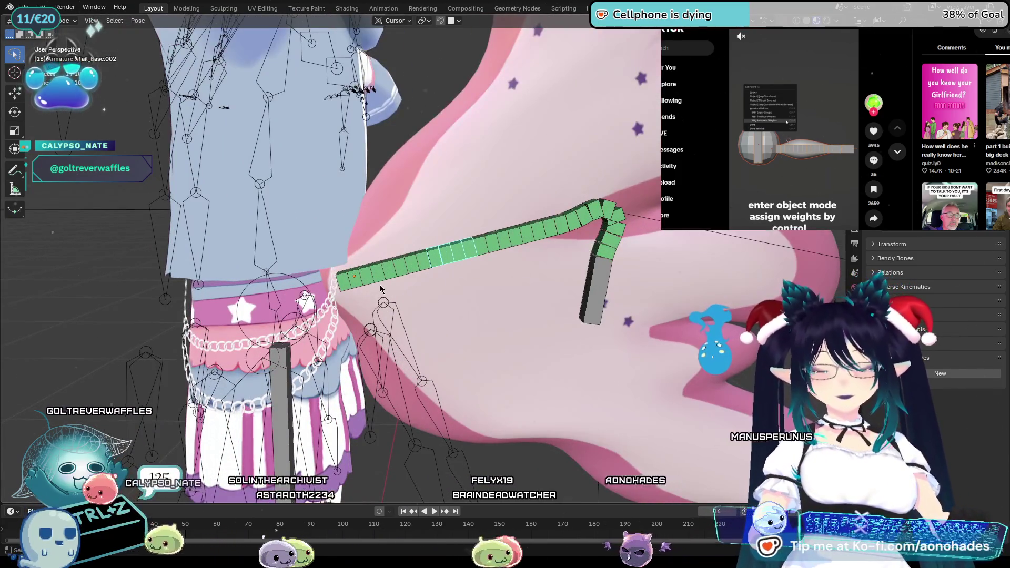
{"action": "middle_click_drag", "start_coordinate": [407, 287], "coordinate": [372, 282]}
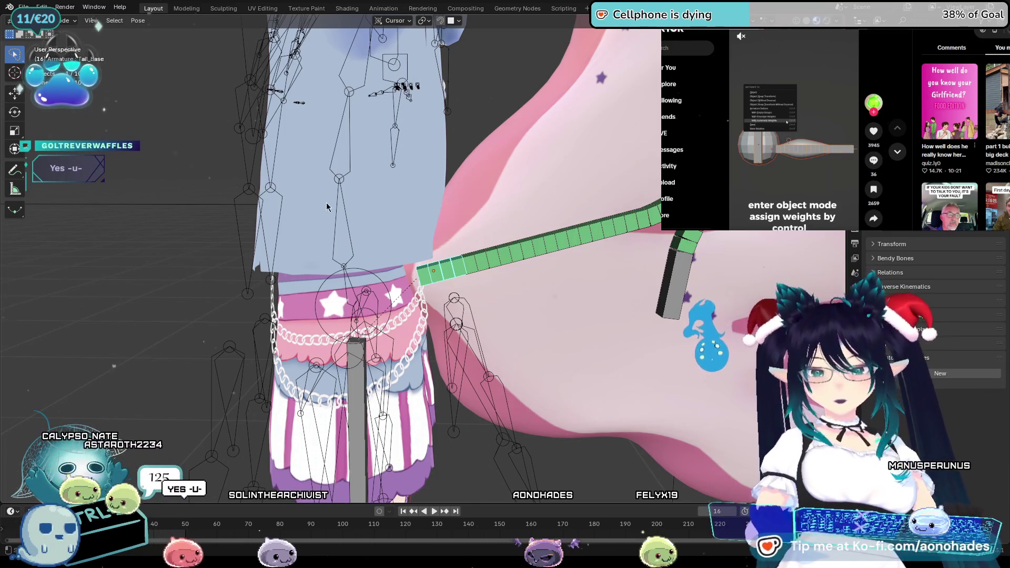
{"action": "key", "text": "ctrl+Tab"}
Step: Select the body armature with the wing bones and toggle out of Pose Mode
{"action": "right_click", "coordinate": [498, 290]}
{"action": "key", "text": "Escape"}
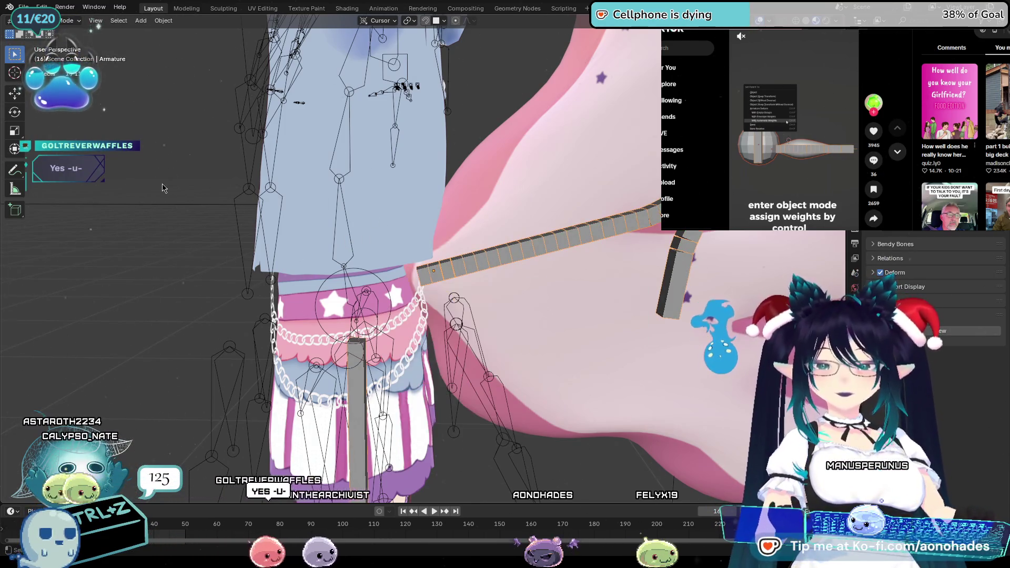
{"action": "scroll", "coordinate": [426, 268], "scroll_direction": "down", "scroll_amount": 5}
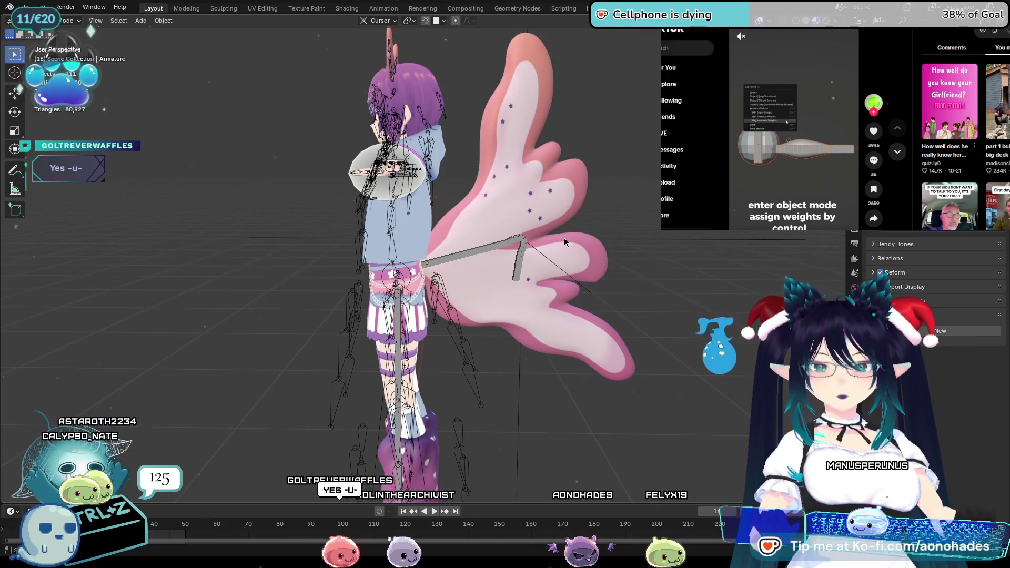
{"action": "scroll", "coordinate": [388, 249], "scroll_direction": "up", "scroll_amount": 2}
{"action": "left_click", "coordinate": [391, 248], "text": "shift"}
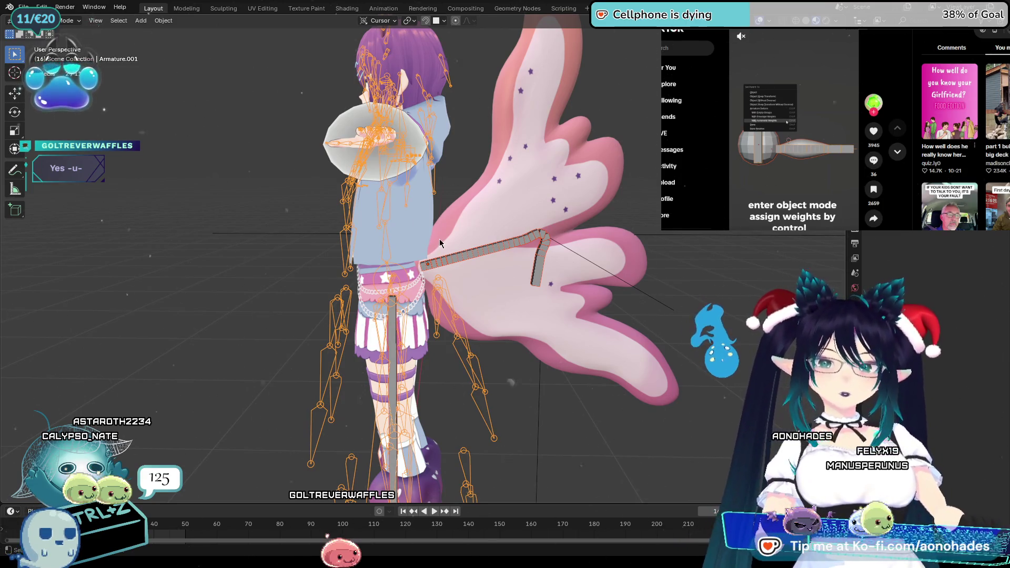
{"action": "key", "text": "ctrl+j"}
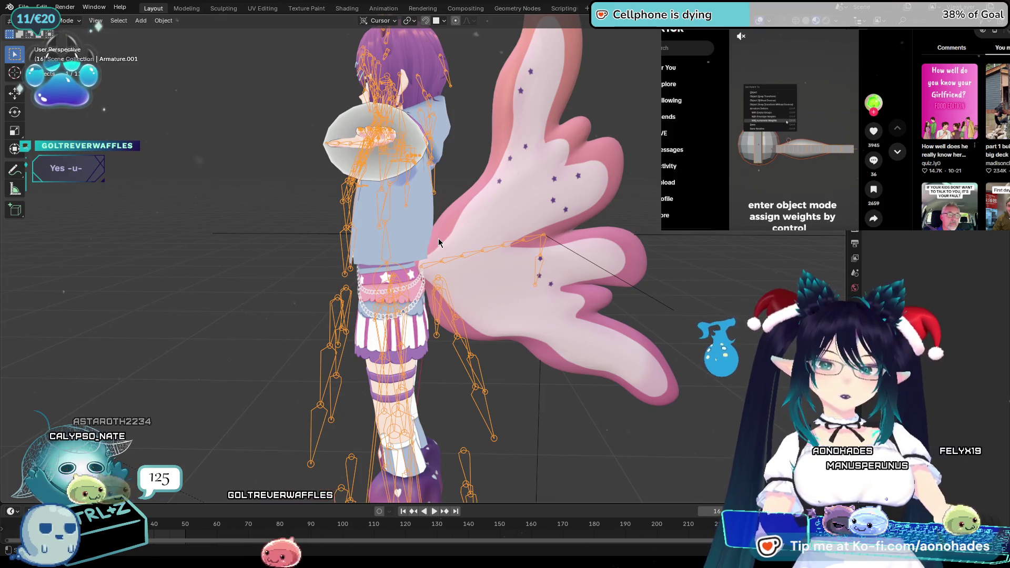
{"action": "key", "text": "Tab"}
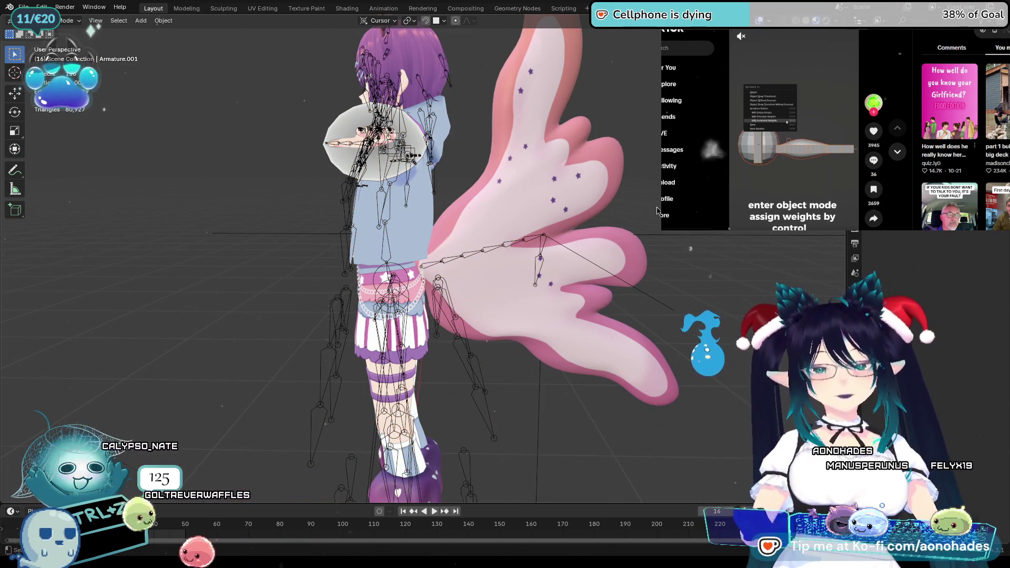
{"action": "key", "text": "Tab"}
{"action": "key", "text": "Tab"}
{"action": "key", "text": "Tab"}
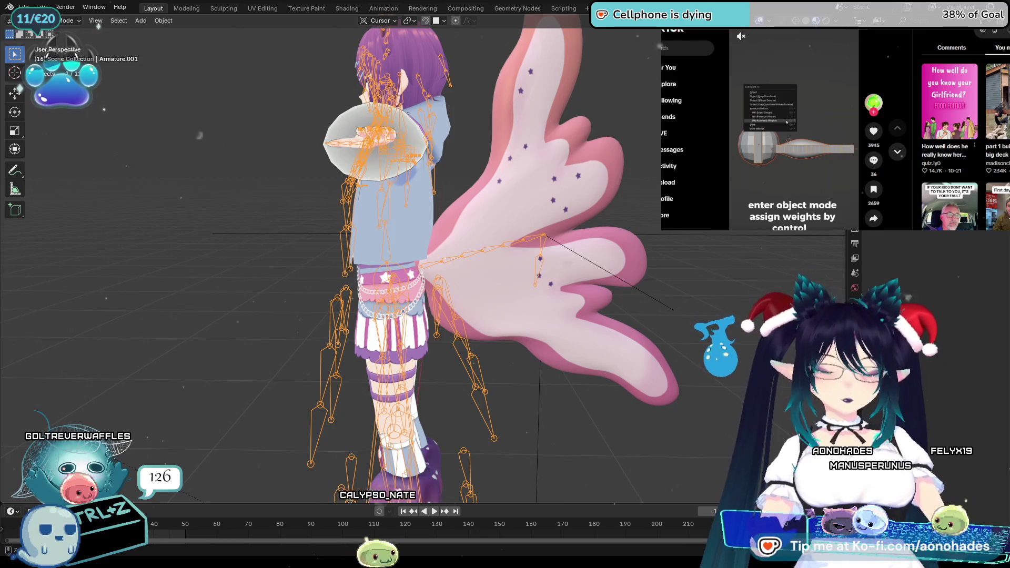
Step: Select the Tail wing mesh and bring up the File export format list
{"action": "left_click", "coordinate": [499, 206]}
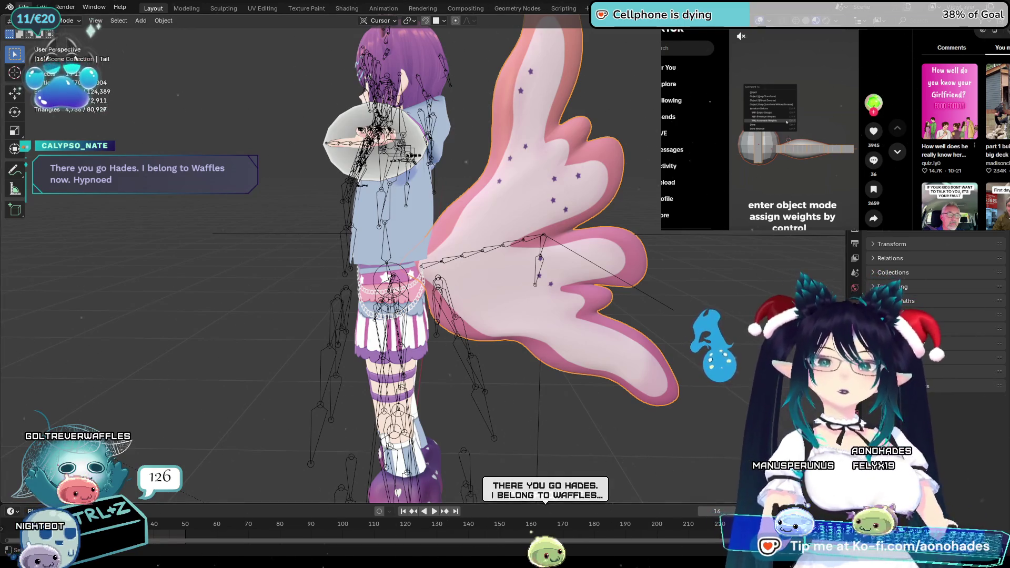
{"action": "left_click", "coordinate": [24, 6]}
{"action": "mouse_move", "coordinate": [48, 168]}
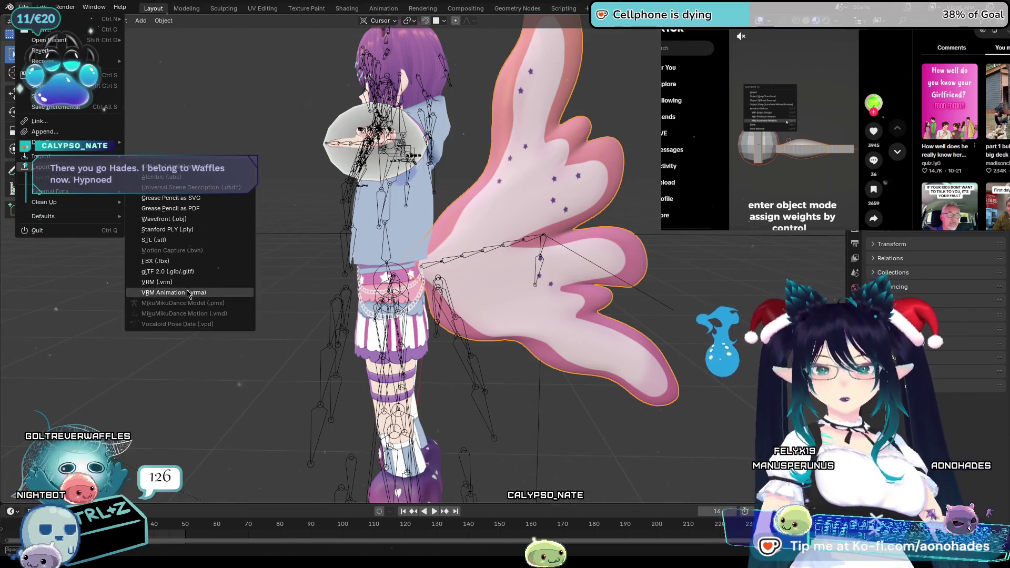
Step: Dismiss the export format list without exporting and deselect everything in the scene
{"action": "left_click", "coordinate": [511, 280]}
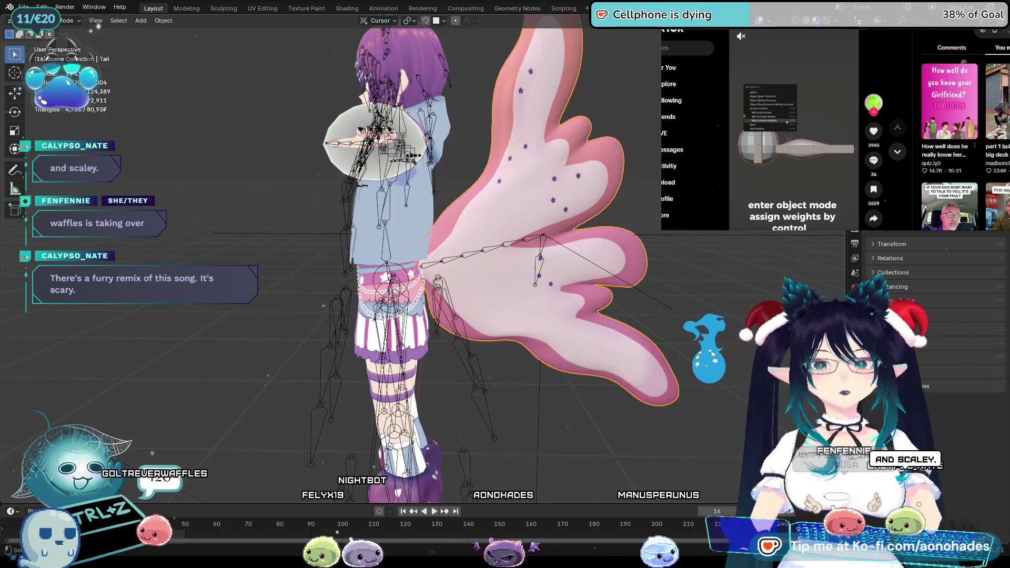
{"action": "key", "text": "alt+a"}
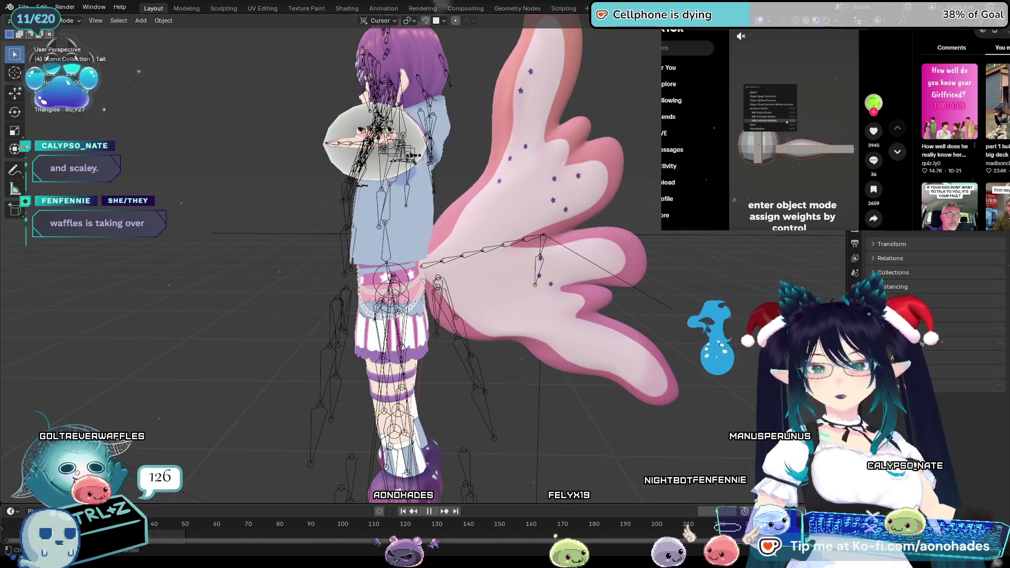
Step: Play the animation to inspect the wing, then undo the oversized deformation back to normal size
{"action": "key", "text": "h"}
{"action": "scroll", "coordinate": [456, 279], "scroll_direction": "down", "scroll_amount": 5}
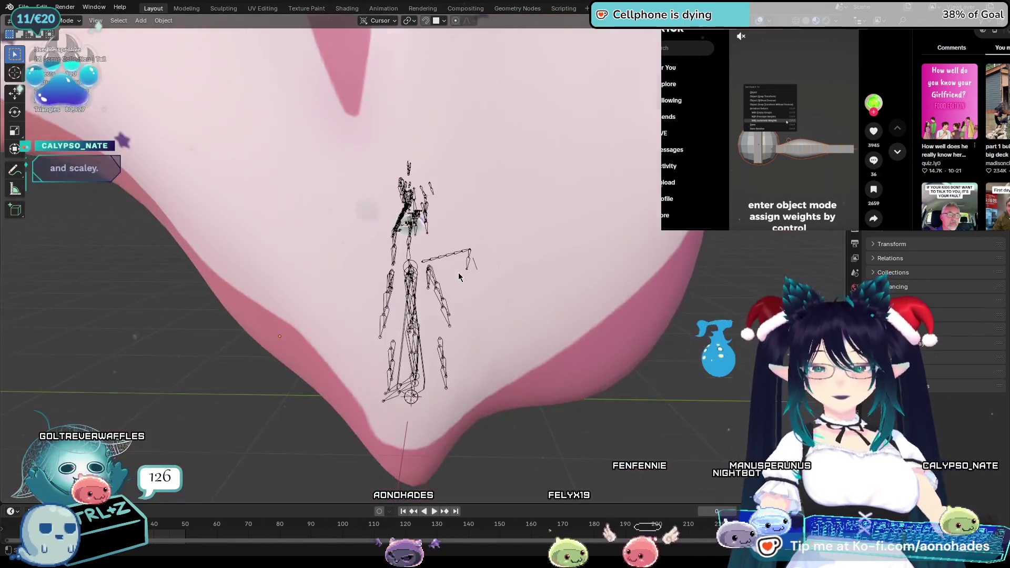
{"action": "scroll", "coordinate": [457, 278], "scroll_direction": "down", "scroll_amount": 5}
{"action": "middle_click_drag", "start_coordinate": [410, 288], "coordinate": [365, 300]}
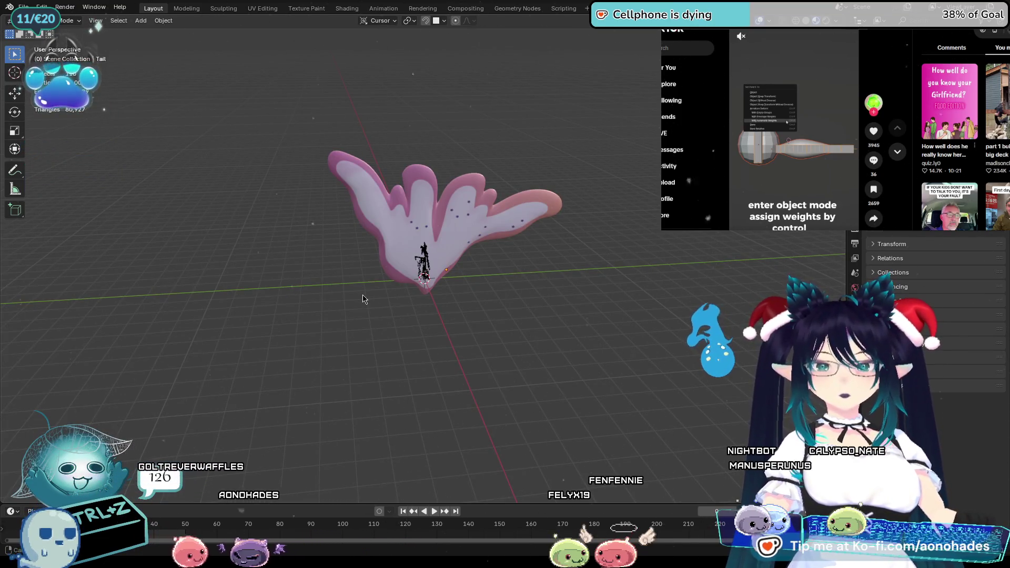
{"action": "middle_click_drag", "start_coordinate": [363, 299], "coordinate": [561, 305]}
{"action": "key", "text": "space"}
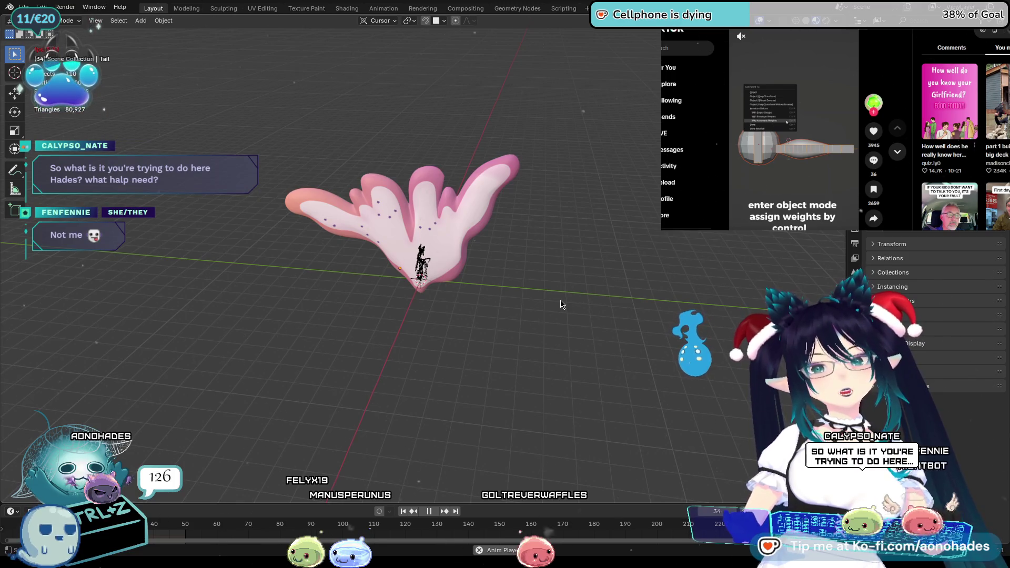
{"action": "right_click", "coordinate": [546, 302]}
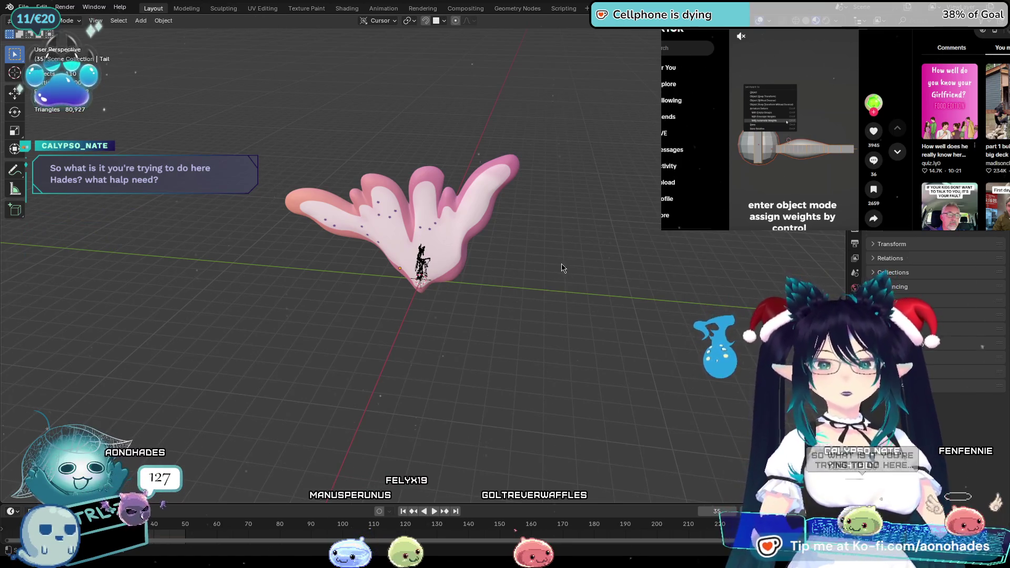
{"action": "key", "text": "ctrl+z"}
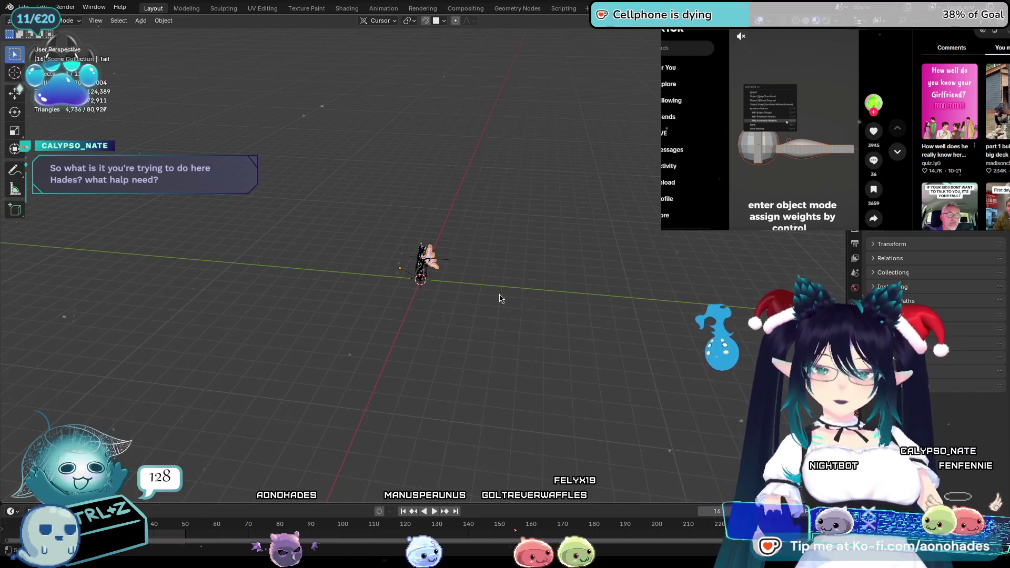
{"action": "middle_click_drag", "start_coordinate": [499, 298], "coordinate": [536, 296]}
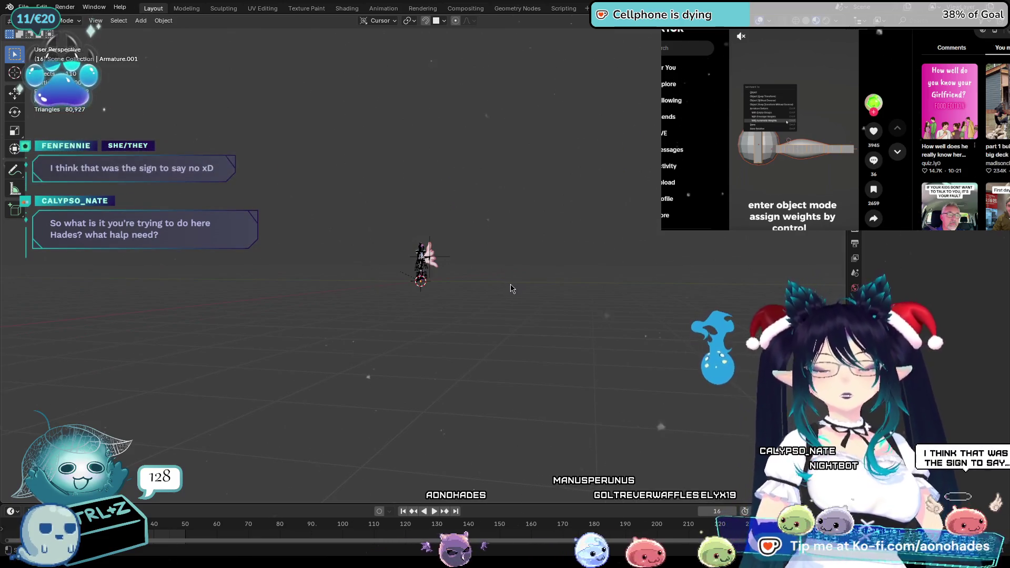
{"action": "scroll", "coordinate": [487, 278], "scroll_direction": "up", "scroll_amount": 4}
{"action": "scroll", "coordinate": [488, 278], "scroll_direction": "up", "scroll_amount": 5}
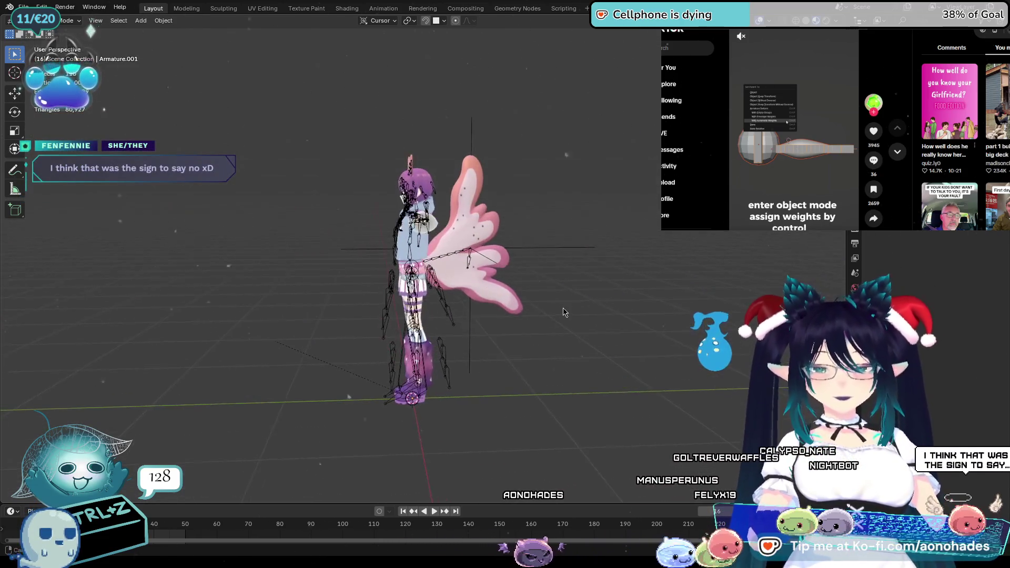
{"action": "key", "text": "space"}
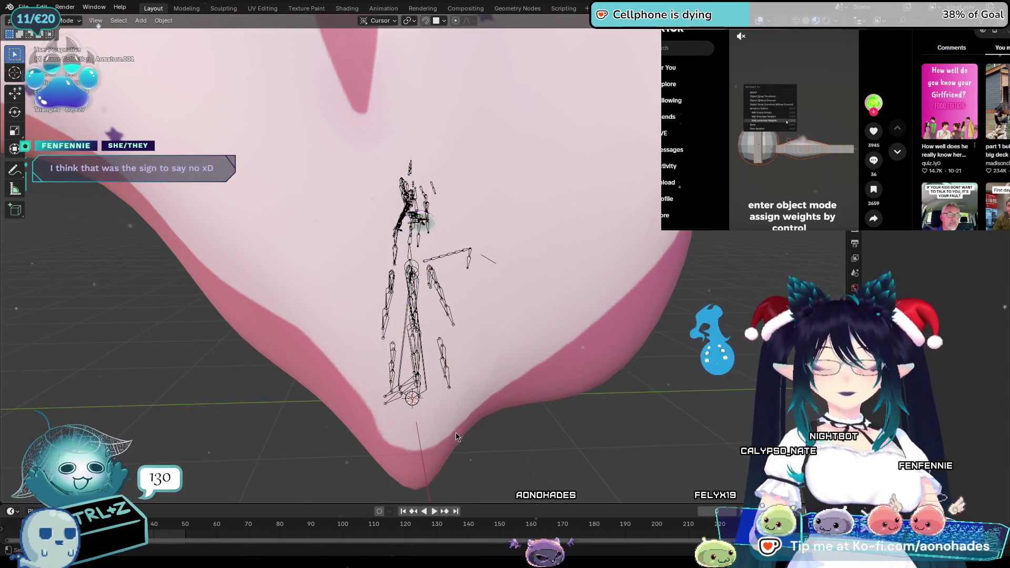
{"action": "key", "text": "Escape"}
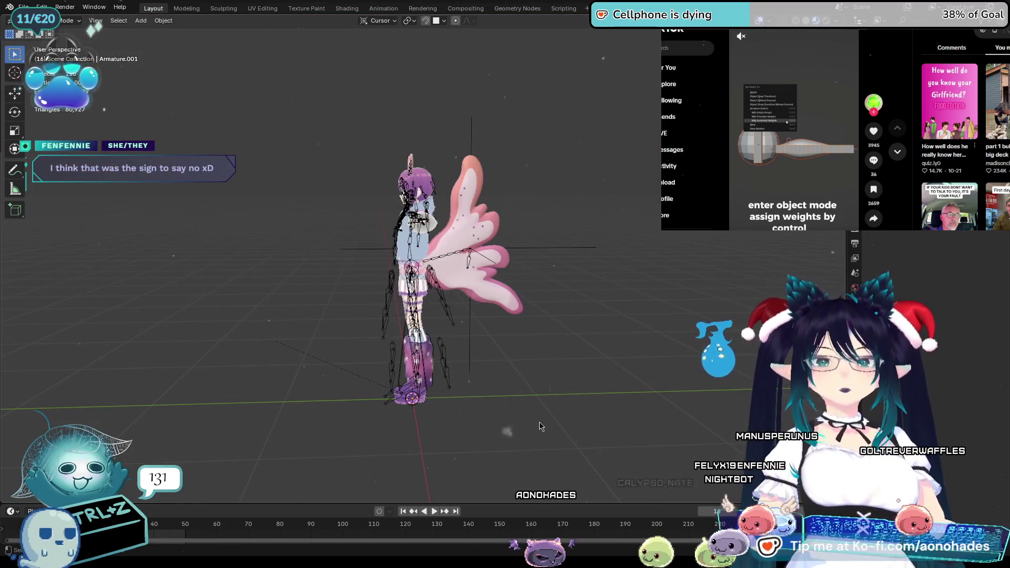
{"action": "key", "text": "a"}
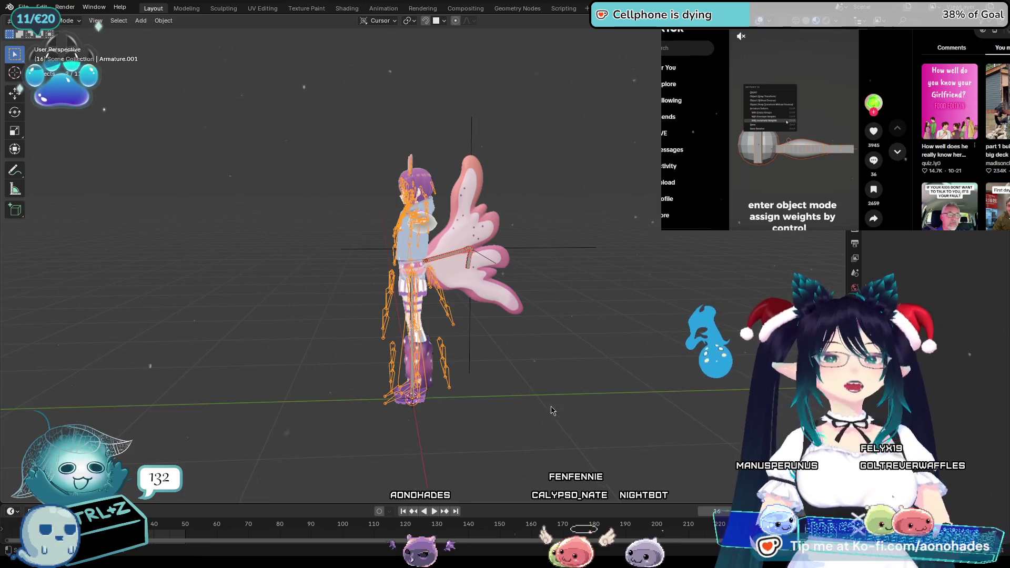
{"action": "key", "text": "ctrl+z"}
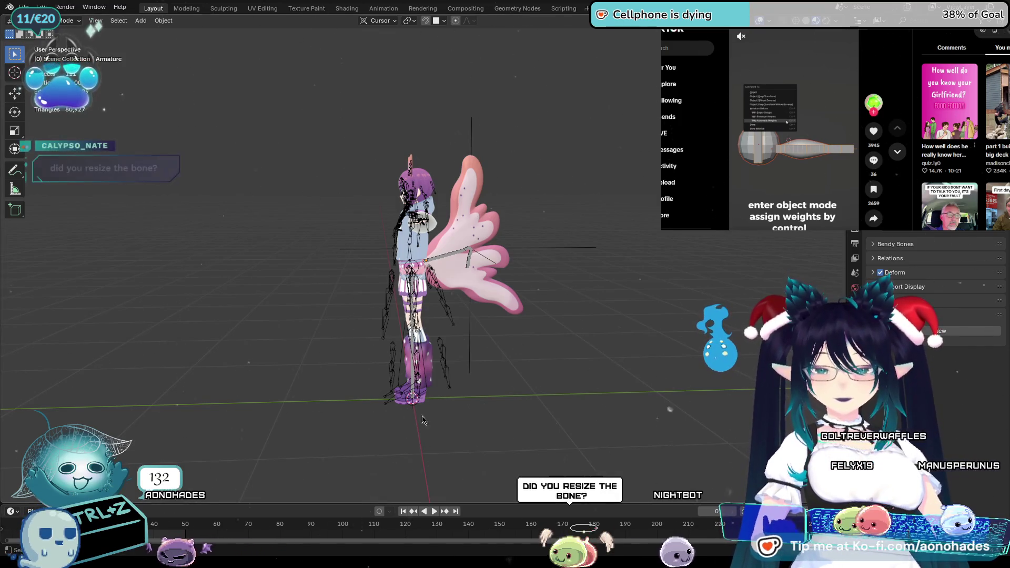
{"action": "mouse_move", "coordinate": [519, 412]}
{"action": "middle_mouse_down"}
{"action": "mouse_move", "coordinate": [496, 411]}
{"action": "mouse_move", "coordinate": [609, 419]}
{"action": "mouse_move", "coordinate": [618, 433]}
{"action": "mouse_move", "coordinate": [605, 422]}
{"action": "middle_mouse_up"}
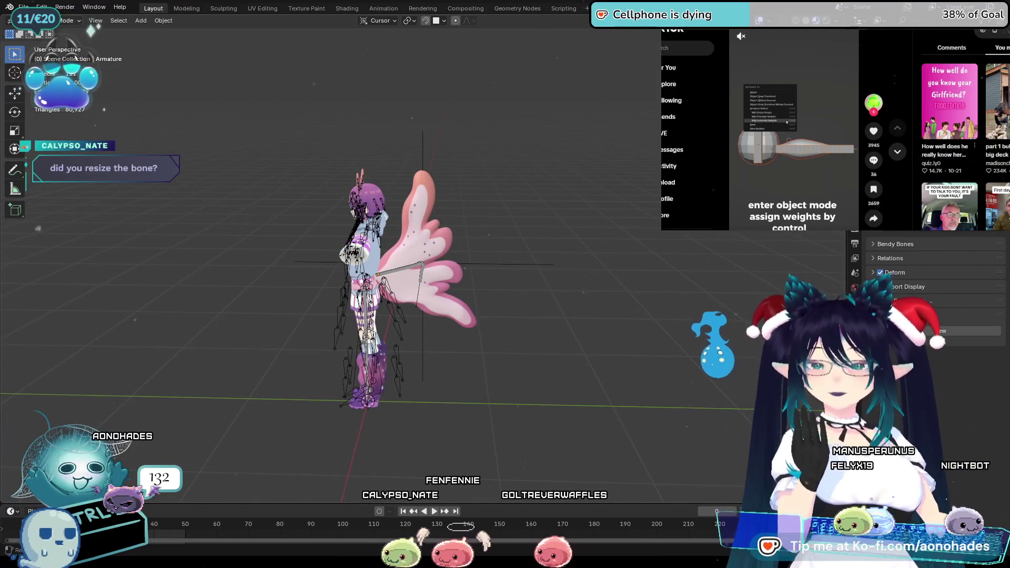
{"action": "left_click", "coordinate": [24, 6]}
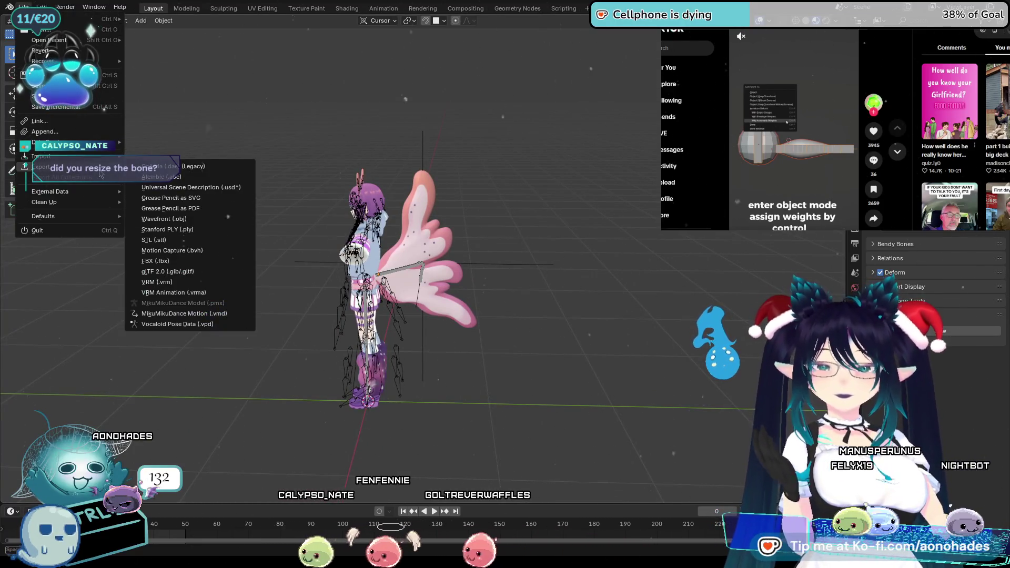
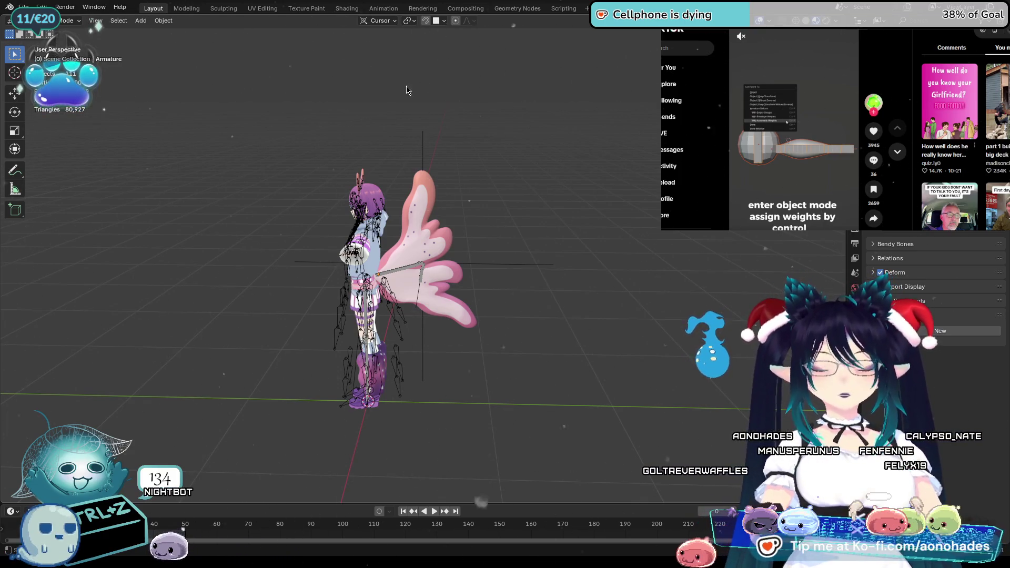
Step: Start a VRM export of the avatar, pick the Armature, then dismiss the export prompt
{"action": "left_click", "coordinate": [24, 7]}
{"action": "mouse_move", "coordinate": [40, 167]}
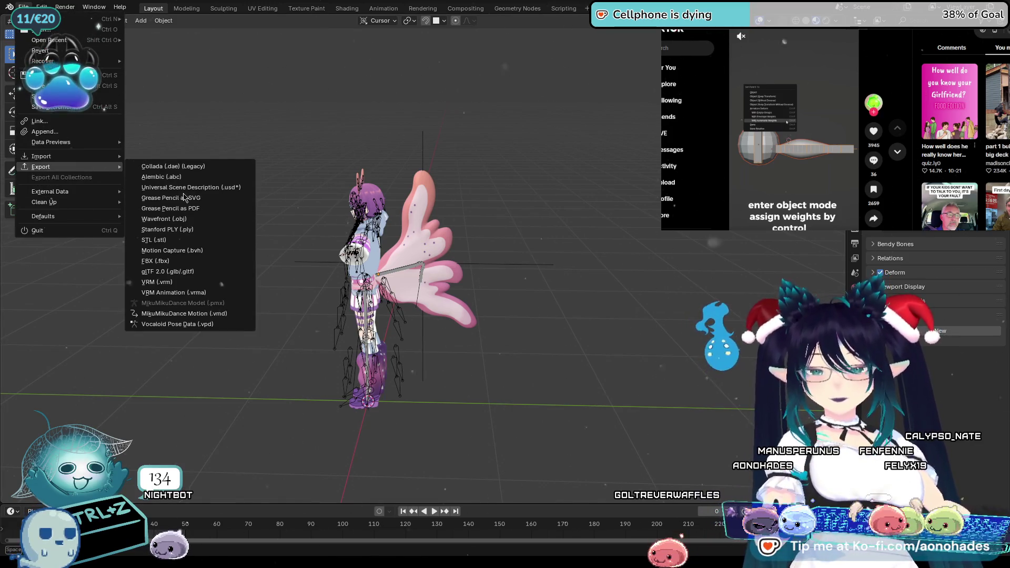
{"action": "left_click", "coordinate": [212, 282]}
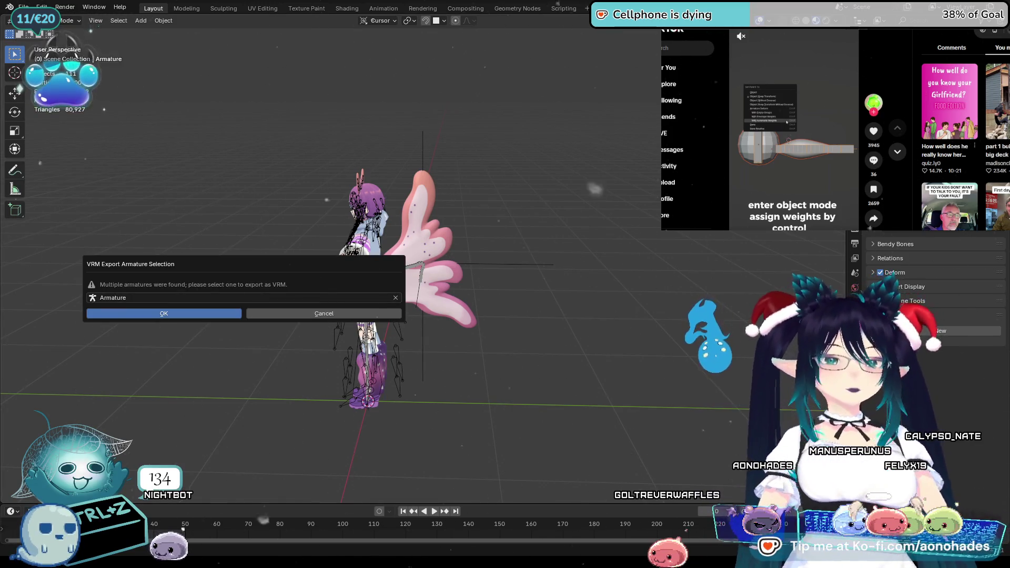
{"action": "left_click", "coordinate": [206, 298]}
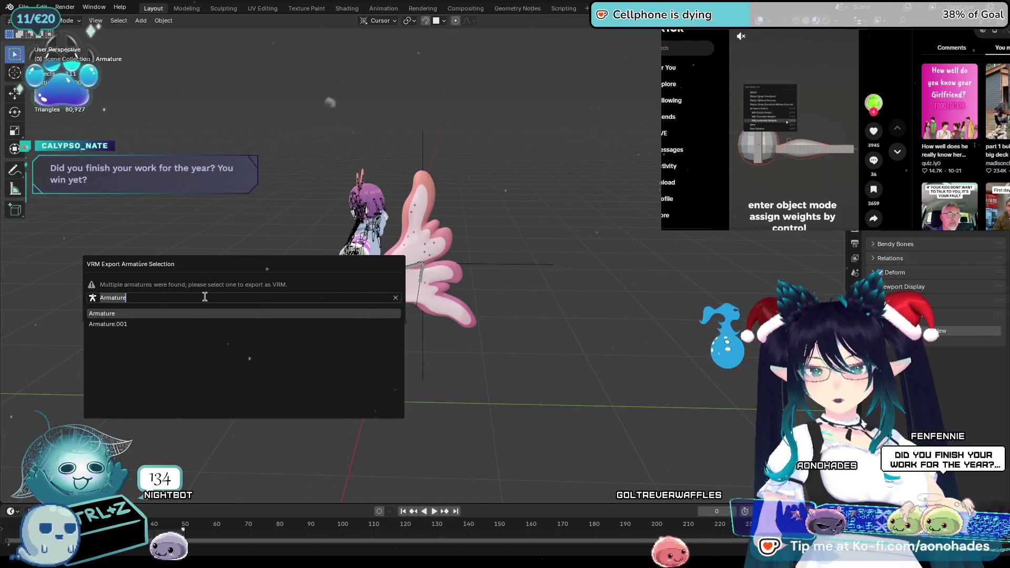
{"action": "left_click", "coordinate": [237, 313]}
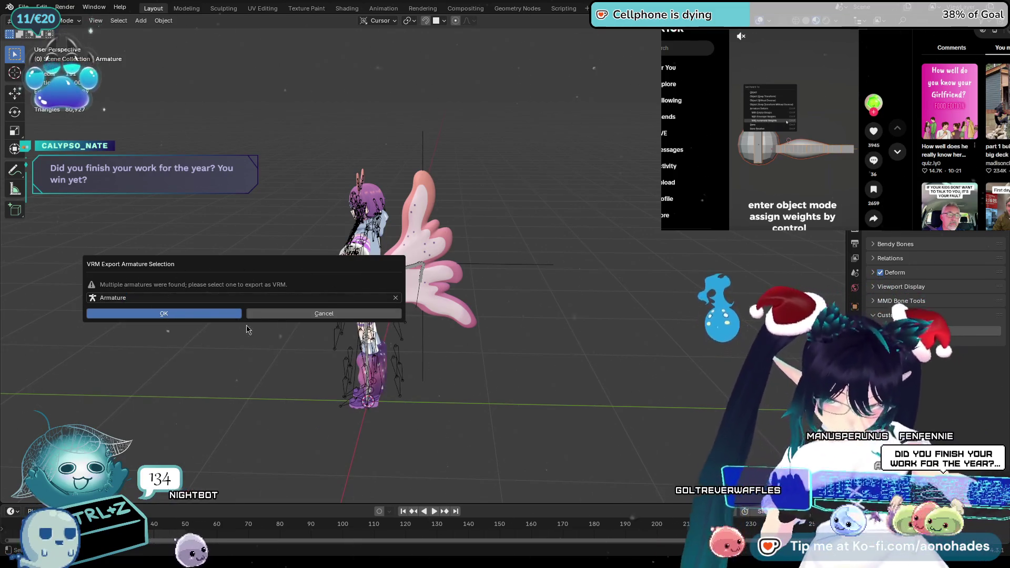
{"action": "left_click", "coordinate": [324, 315]}
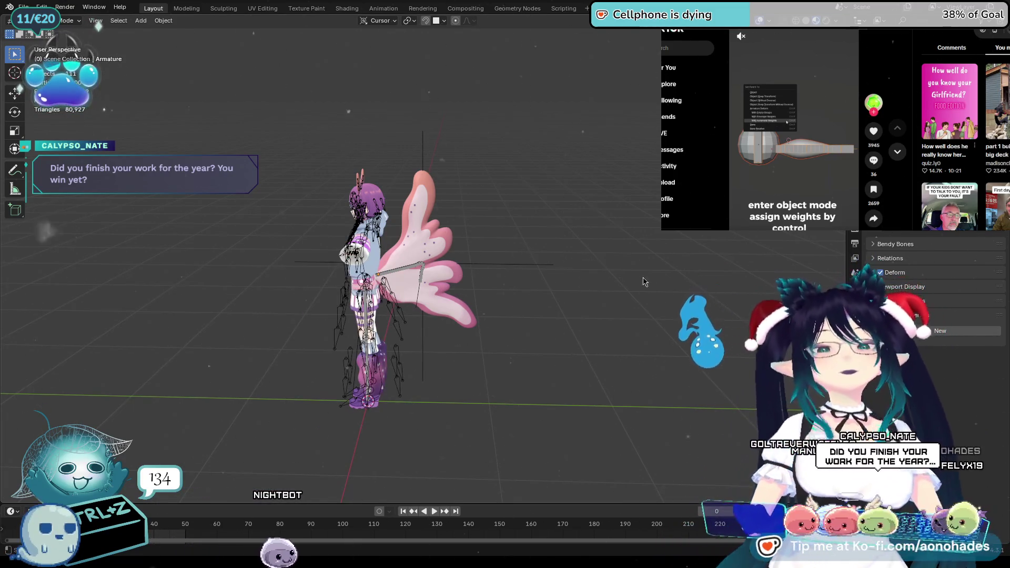
{"action": "left_click", "coordinate": [25, 6]}
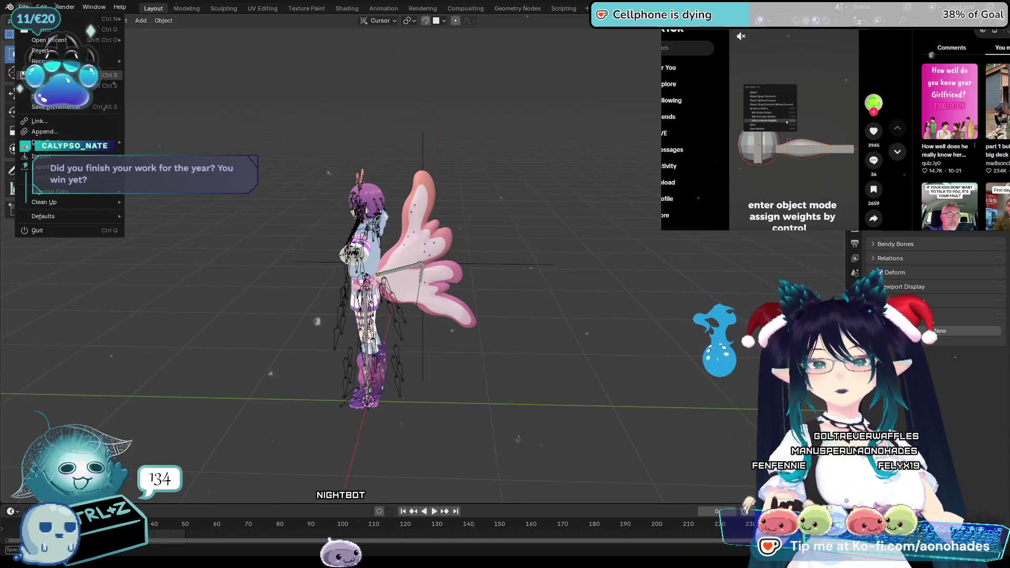
Step: Revert the avatar file to its last saved version and return the armature to object mode
{"action": "left_click", "coordinate": [77, 51]}
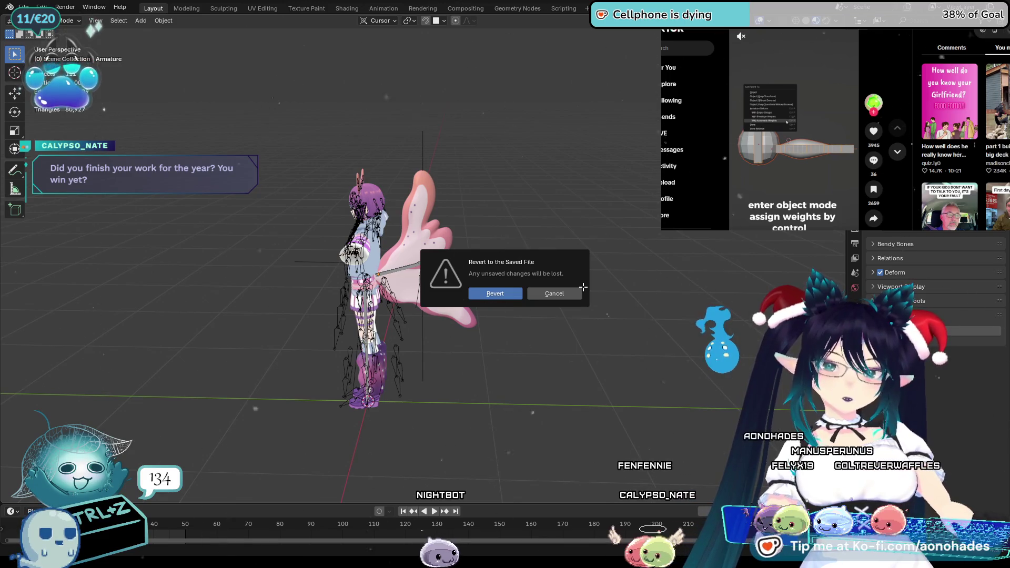
{"action": "key", "text": "Return"}
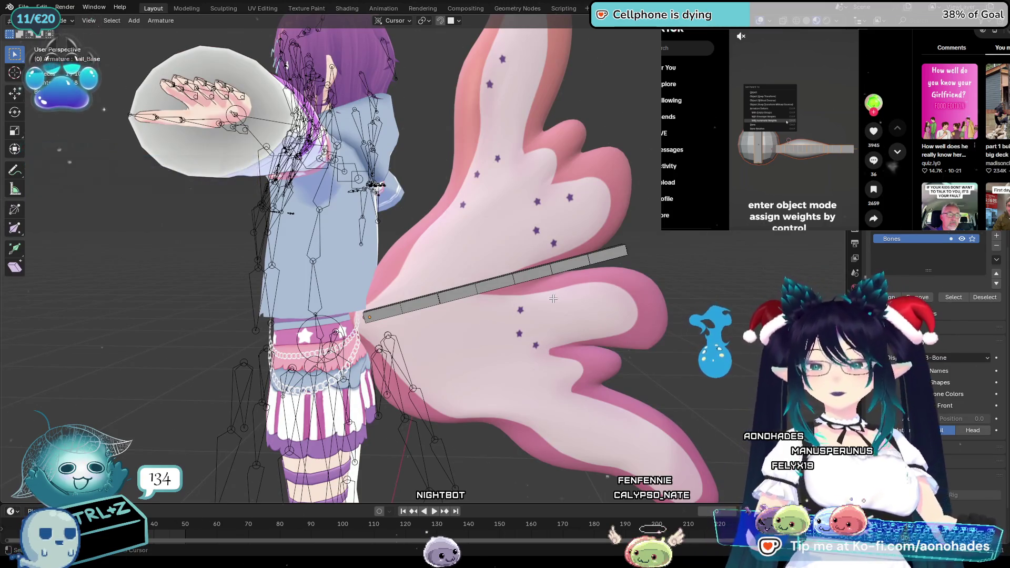
{"action": "scroll", "coordinate": [580, 282], "scroll_direction": "down", "scroll_amount": 2}
{"action": "scroll", "coordinate": [566, 272], "scroll_direction": "down", "scroll_amount": 2}
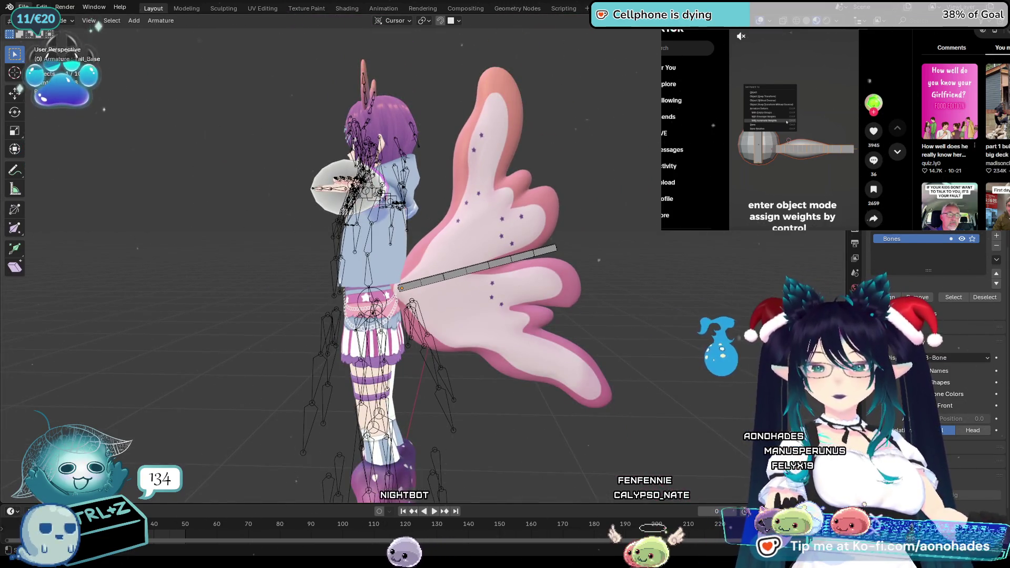
{"action": "left_click", "coordinate": [24, 6]}
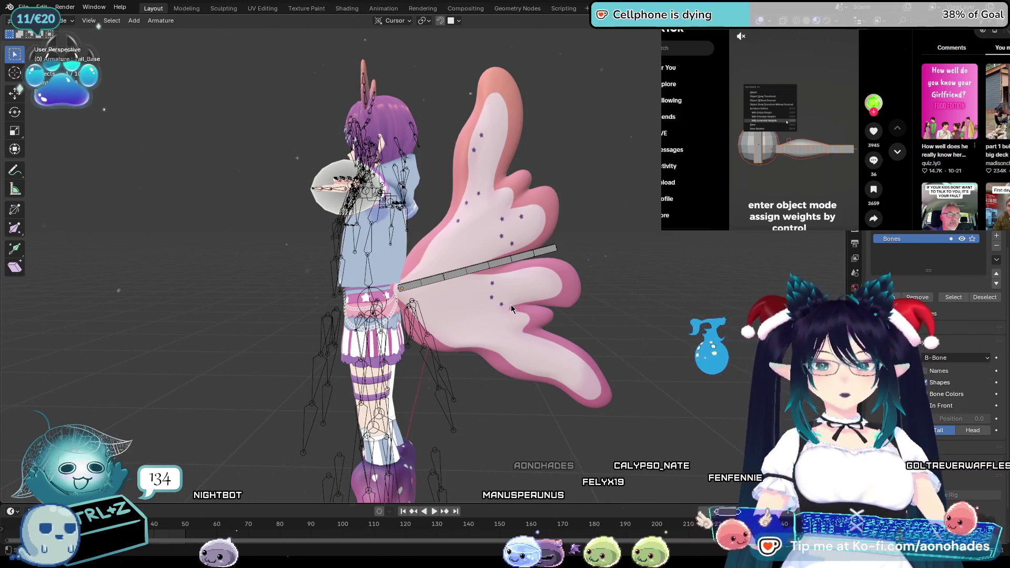
{"action": "key", "text": "ctrl+z"}
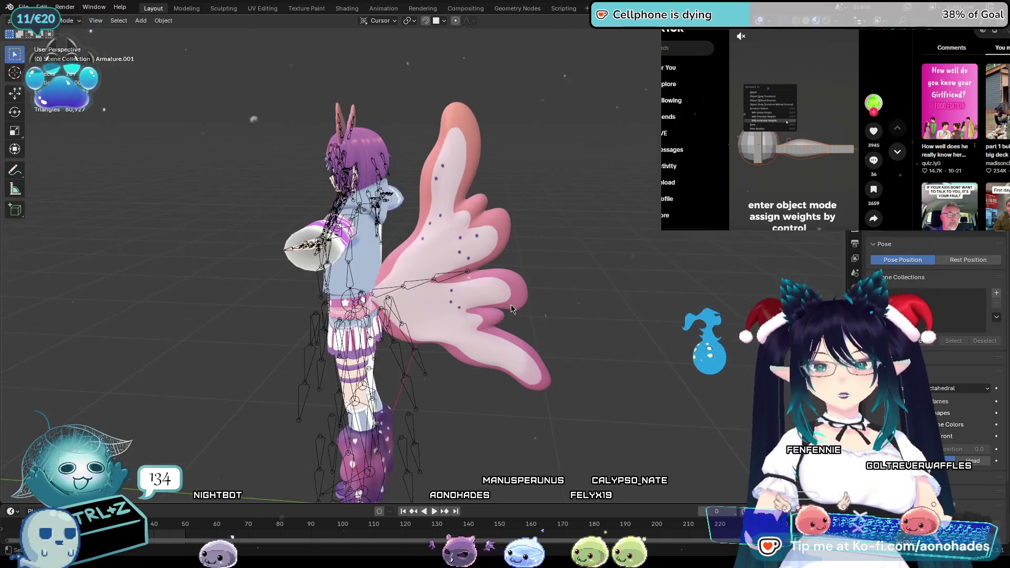
Step: Select the avatar's armature and view its bones from behind
{"action": "middle_click_drag", "start_coordinate": [524, 335], "coordinate": [537, 329]}
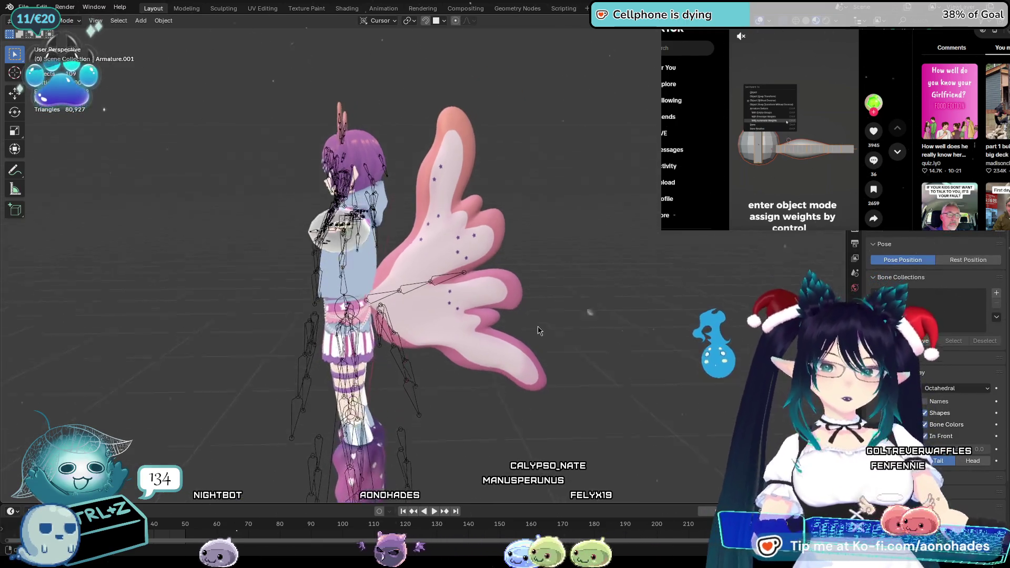
{"action": "scroll", "coordinate": [538, 329], "scroll_direction": "down", "scroll_amount": 1}
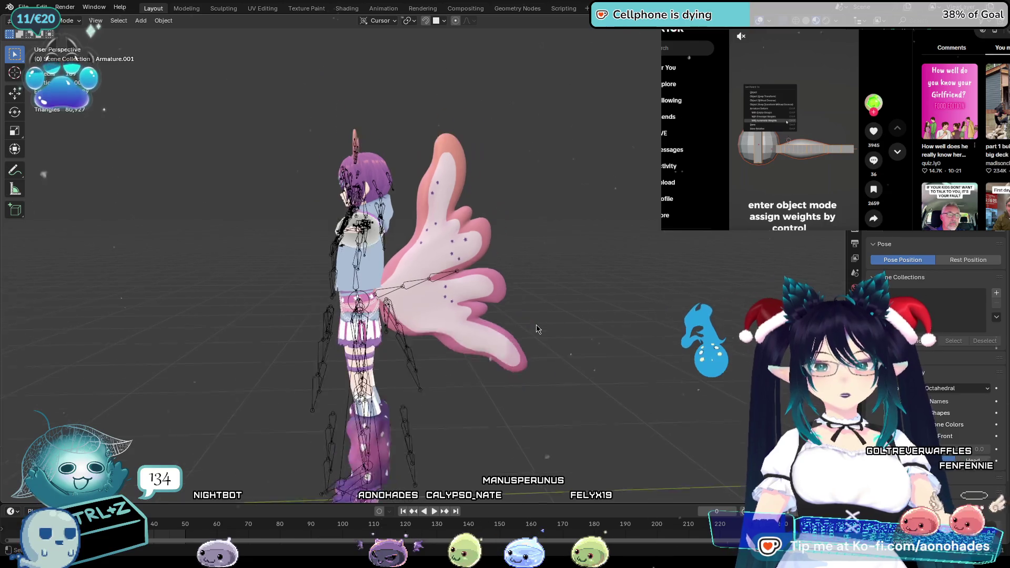
{"action": "scroll", "coordinate": [536, 334], "scroll_direction": "up", "scroll_amount": 3}
{"action": "left_click", "coordinate": [454, 321]}
{"action": "middle_click_drag", "start_coordinate": [454, 321], "coordinate": [572, 335]}
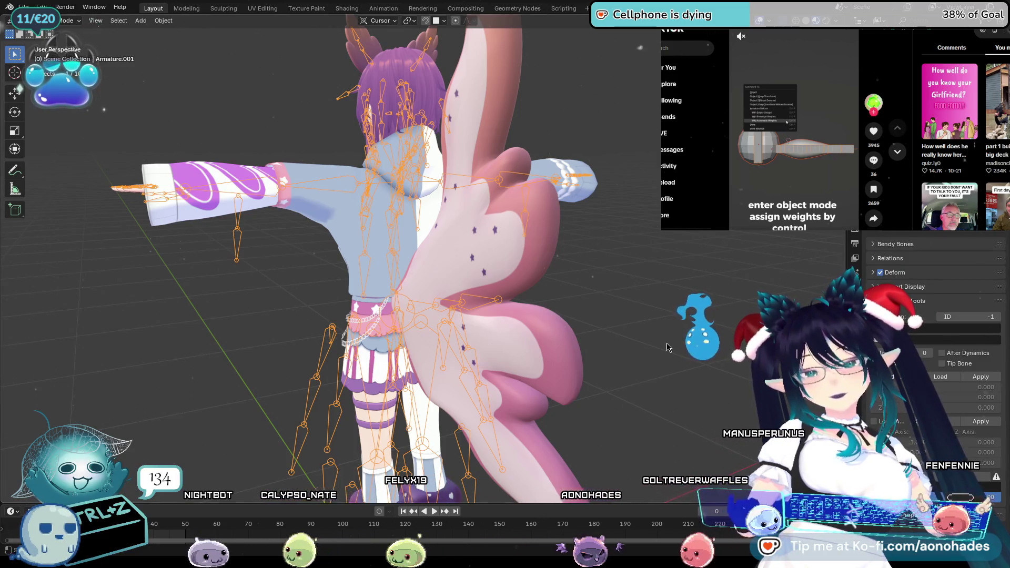
Step: Select the tail mesh and show its Soft Body physics settings with the Tail_Base goal group
{"action": "left_click", "coordinate": [551, 354]}
{"action": "left_click", "coordinate": [856, 343]}
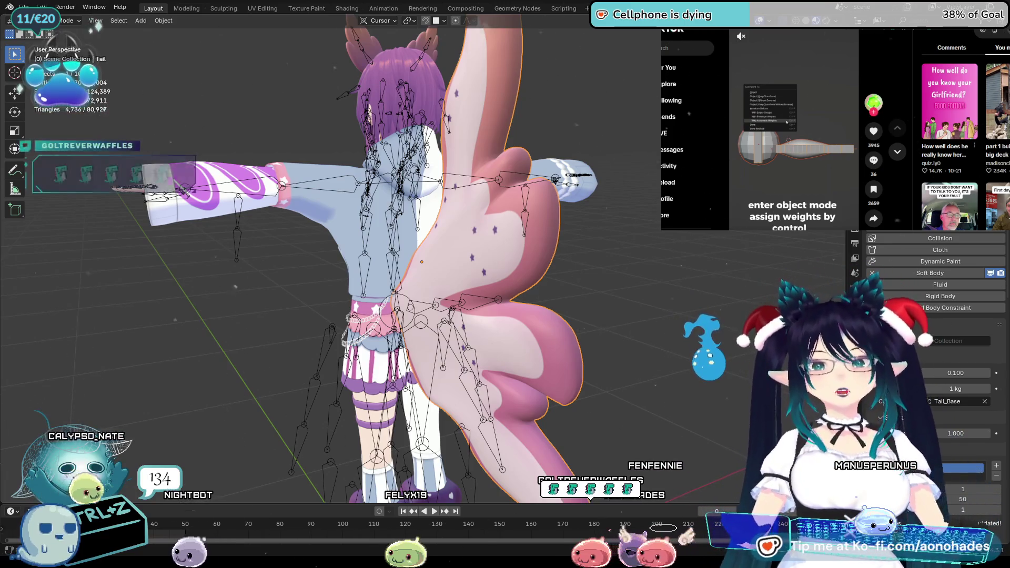
{"action": "scroll", "coordinate": [395, 276], "scroll_direction": "up", "scroll_amount": 2}
{"action": "middle_click_drag", "start_coordinate": [647, 276], "coordinate": [705, 282]}
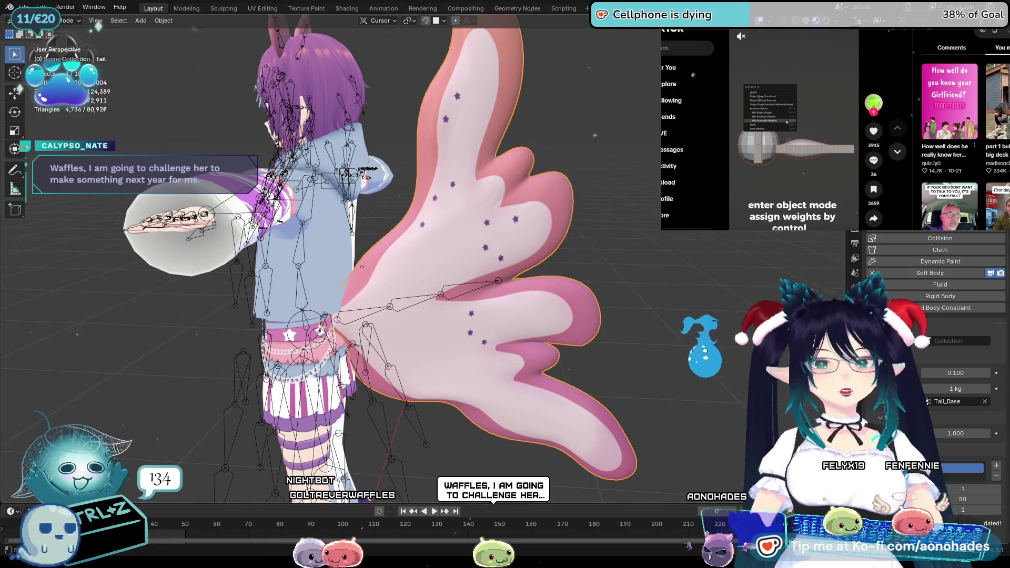
{"action": "mouse_move", "coordinate": [585, 308]}
{"action": "middle_mouse_down"}
{"action": "mouse_move", "coordinate": [637, 316]}
{"action": "mouse_move", "coordinate": [639, 339]}
{"action": "mouse_move", "coordinate": [570, 350]}
{"action": "mouse_move", "coordinate": [603, 376]}
{"action": "mouse_move", "coordinate": [685, 377]}
{"action": "mouse_move", "coordinate": [686, 357]}
{"action": "middle_mouse_up"}
{"action": "scroll", "coordinate": [640, 326], "scroll_direction": "down", "scroll_amount": 3}
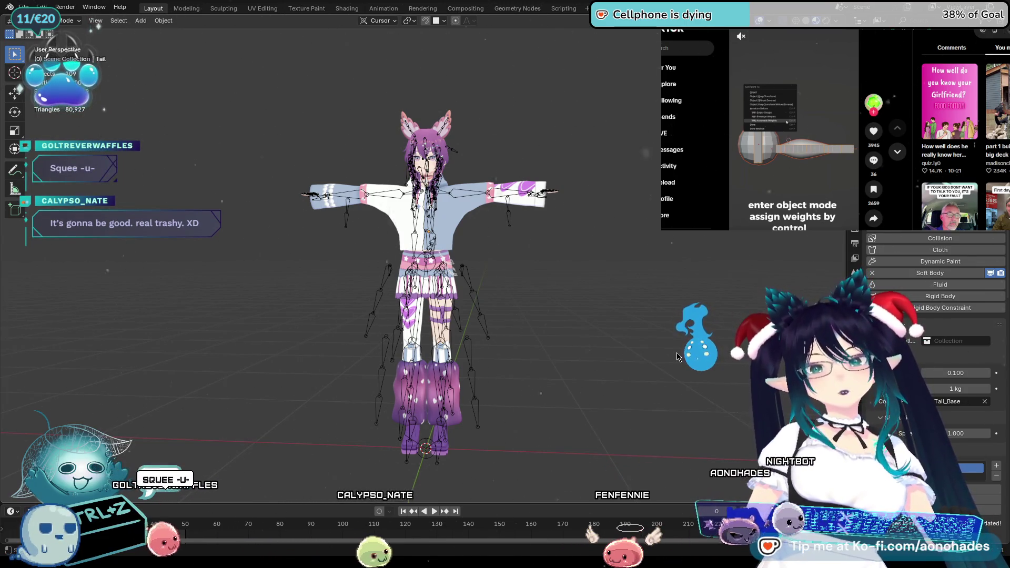
{"action": "mouse_move", "coordinate": [639, 345]}
{"action": "middle_mouse_down"}
{"action": "mouse_move", "coordinate": [634, 358]}
{"action": "mouse_move", "coordinate": [644, 361]}
{"action": "middle_mouse_up"}
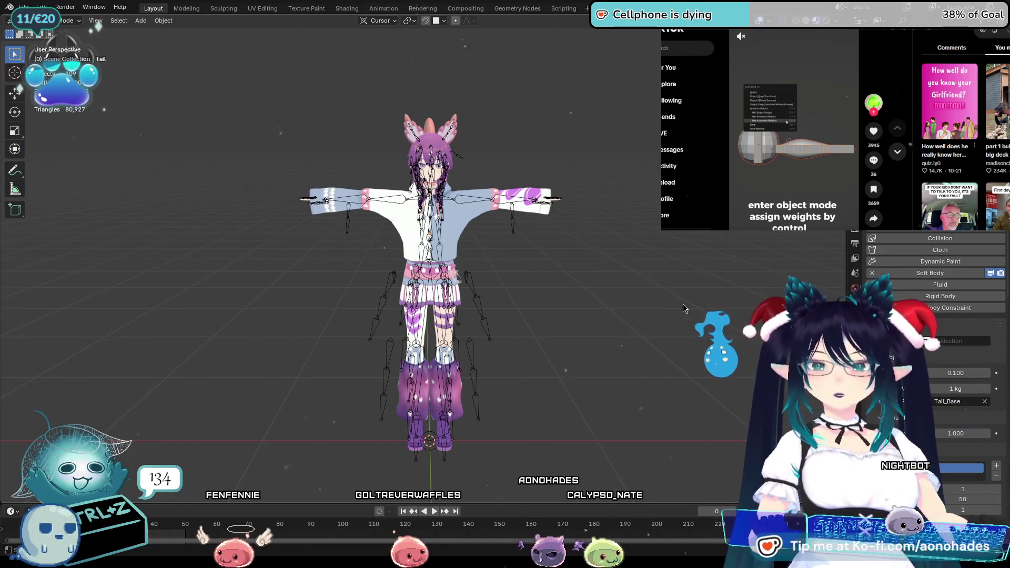
{"action": "middle_click_drag", "start_coordinate": [684, 309], "coordinate": [655, 328]}
{"action": "scroll", "coordinate": [940, 300], "scroll_direction": "down", "scroll_amount": 2}
{"action": "scroll", "coordinate": [940, 332], "scroll_direction": "down", "scroll_amount": 4}
{"action": "scroll", "coordinate": [940, 332], "scroll_direction": "down", "scroll_amount": 3}
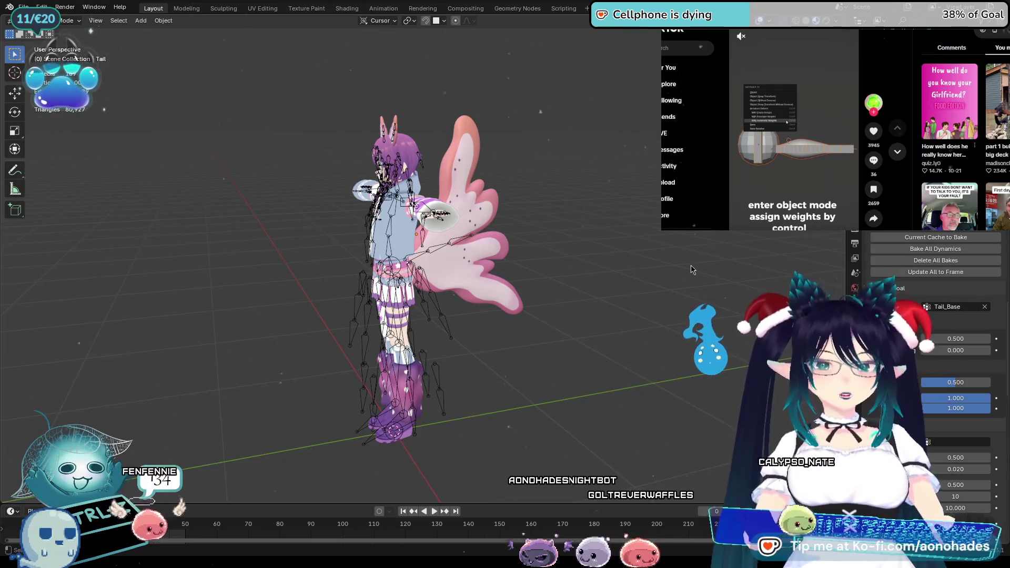
{"action": "scroll", "coordinate": [688, 266], "scroll_direction": "down", "scroll_amount": 2}
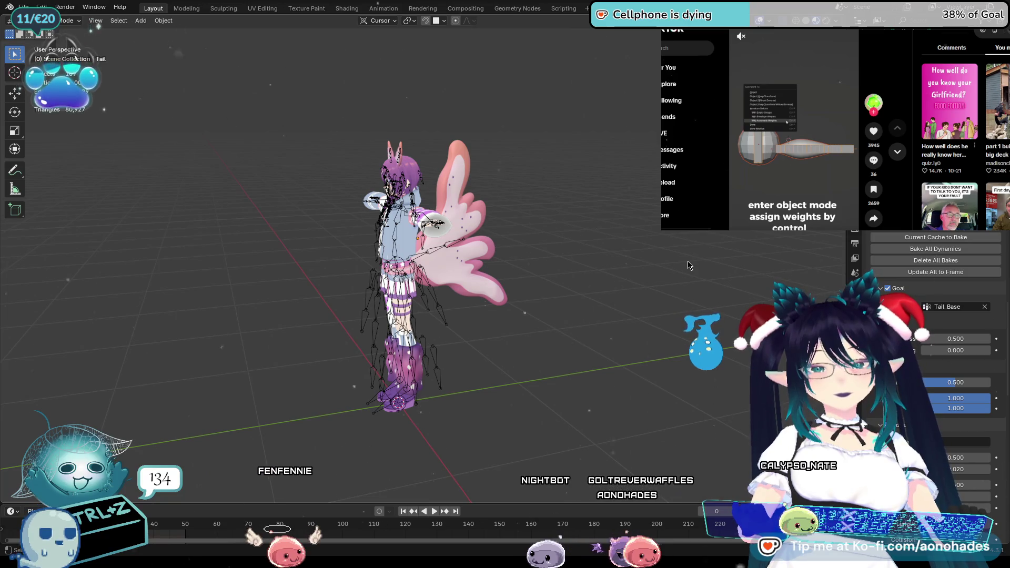
Step: Select the tail object and show its material nodes in the Shading workspace
{"action": "left_click", "coordinate": [469, 255]}
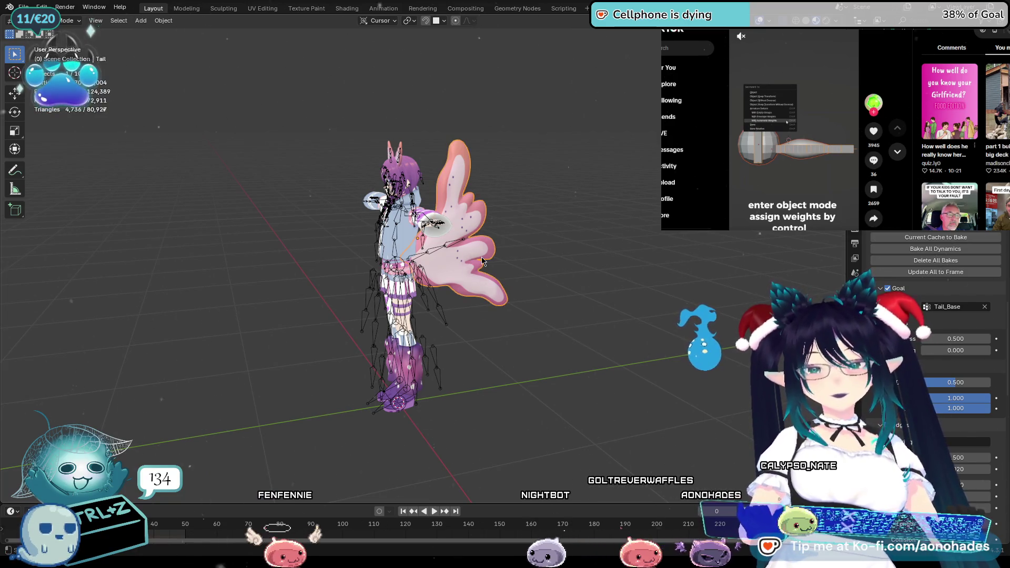
{"action": "left_click", "coordinate": [348, 9]}
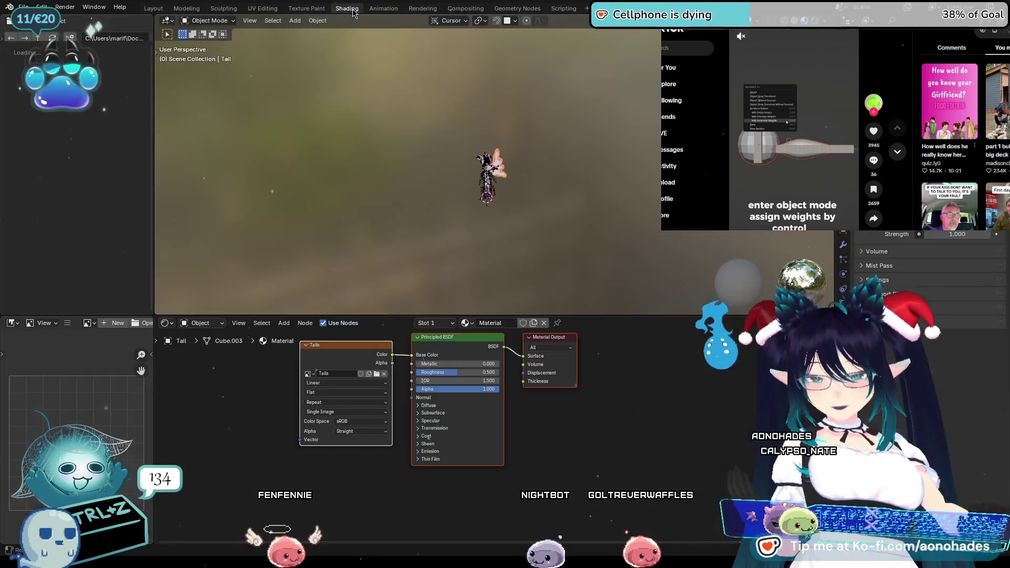
{"action": "scroll", "coordinate": [534, 438], "scroll_direction": "up", "scroll_amount": 1}
{"action": "scroll", "coordinate": [532, 415], "scroll_direction": "up", "scroll_amount": 3}
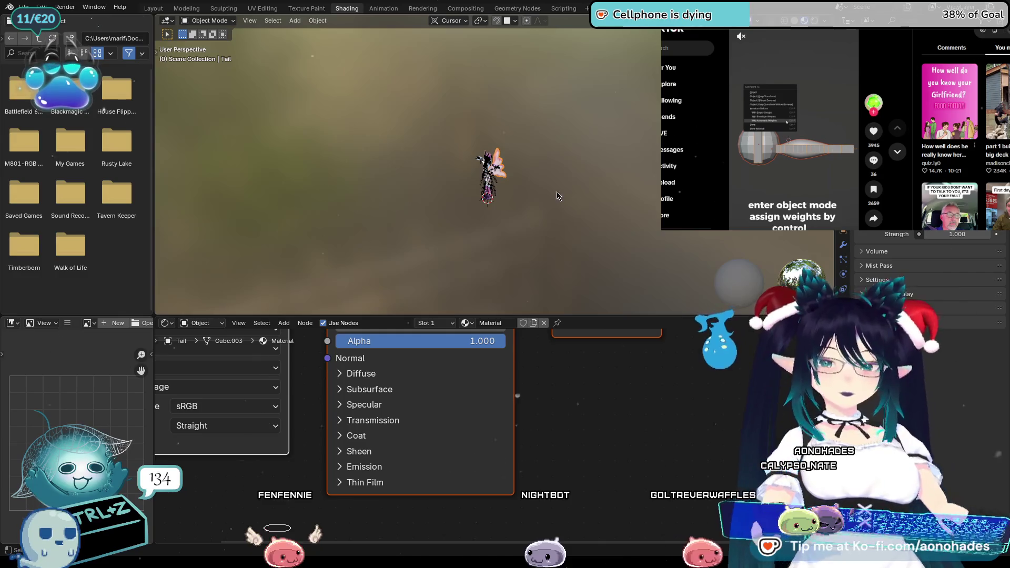
{"action": "mouse_move", "coordinate": [476, 210]}
{"action": "middle_mouse_down"}
{"action": "mouse_move", "coordinate": [575, 174]}
{"action": "mouse_move", "coordinate": [564, 195]}
{"action": "mouse_move", "coordinate": [594, 189]}
{"action": "mouse_move", "coordinate": [609, 208]}
{"action": "mouse_move", "coordinate": [603, 229]}
{"action": "middle_mouse_up"}
{"action": "scroll", "coordinate": [576, 175], "scroll_direction": "up", "scroll_amount": 3}
{"action": "scroll", "coordinate": [563, 163], "scroll_direction": "up", "scroll_amount": 2}
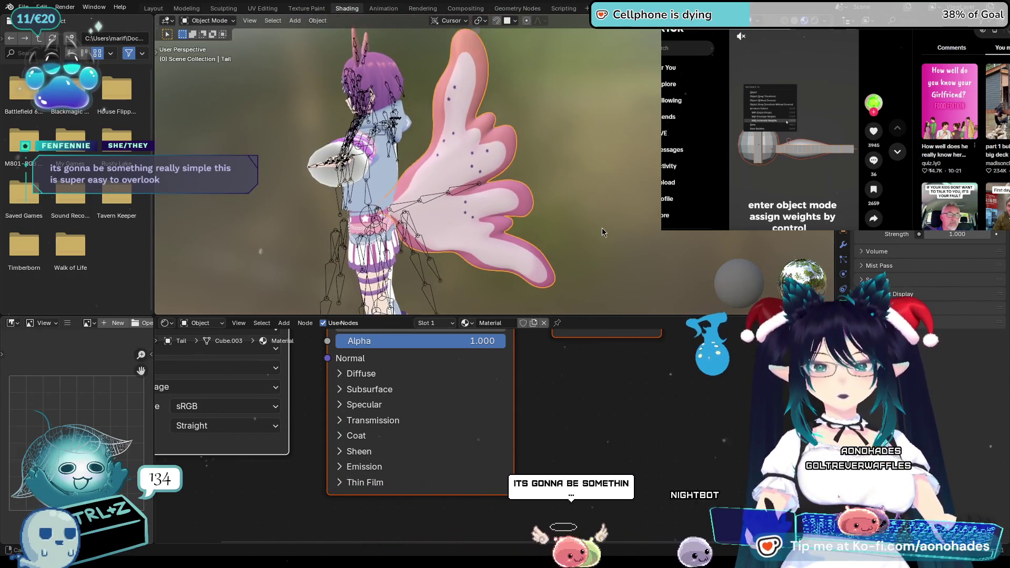
{"action": "middle_click_drag", "start_coordinate": [568, 418], "coordinate": [587, 535]}
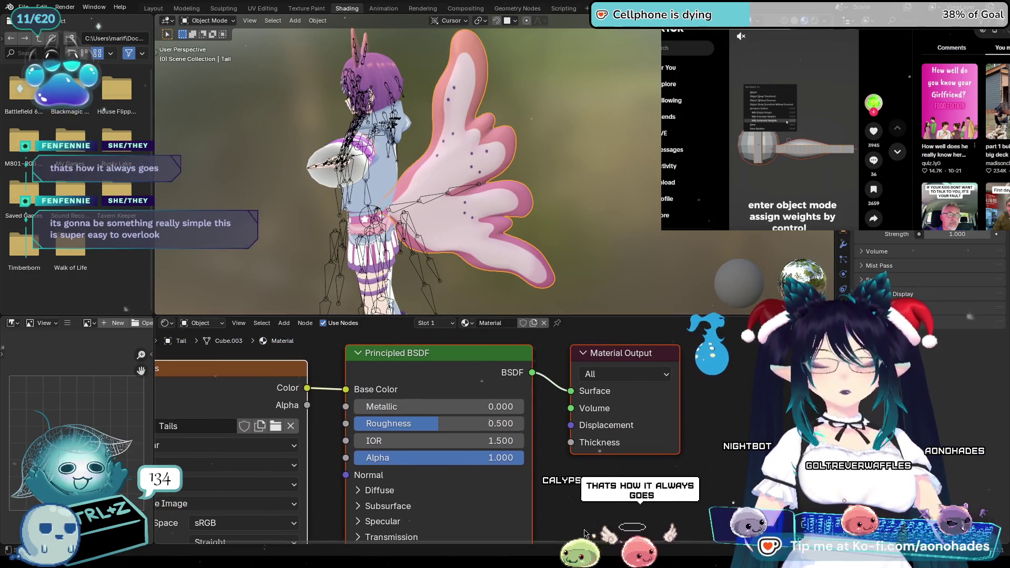
{"action": "mouse_move", "coordinate": [510, 459]}
{"action": "left_mouse_down"}
{"action": "mouse_move", "coordinate": [496, 458]}
{"action": "mouse_move", "coordinate": [677, 324]}
{"action": "left_mouse_up"}
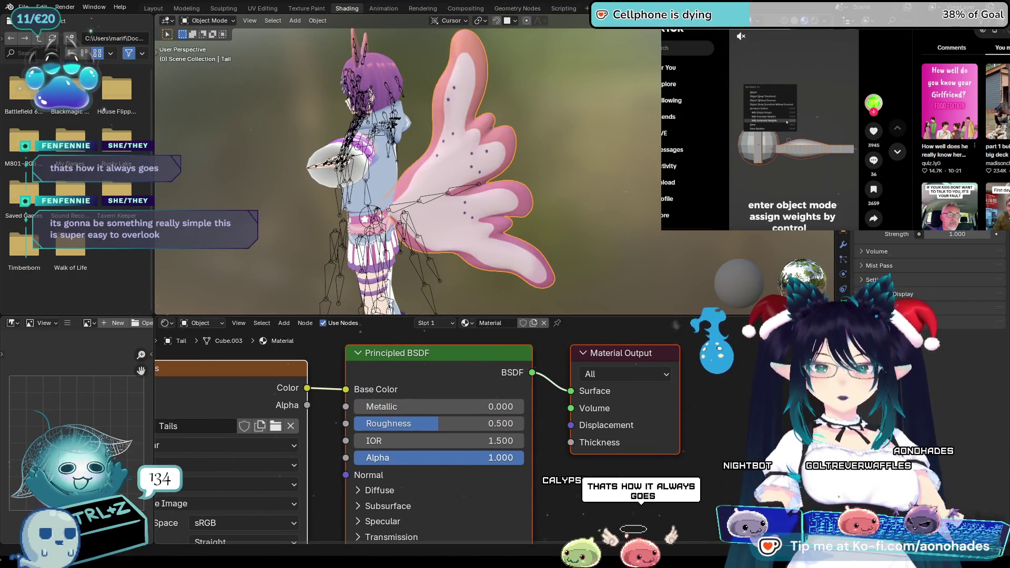
{"action": "middle_click_drag", "start_coordinate": [601, 513], "coordinate": [700, 432]}
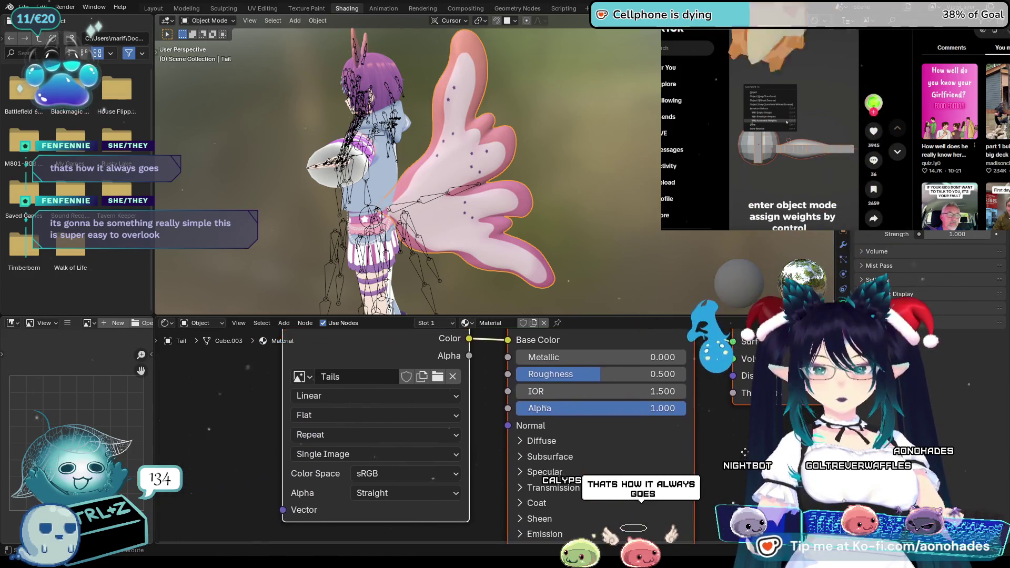
{"action": "middle_click_drag", "start_coordinate": [345, 461], "coordinate": [331, 464]}
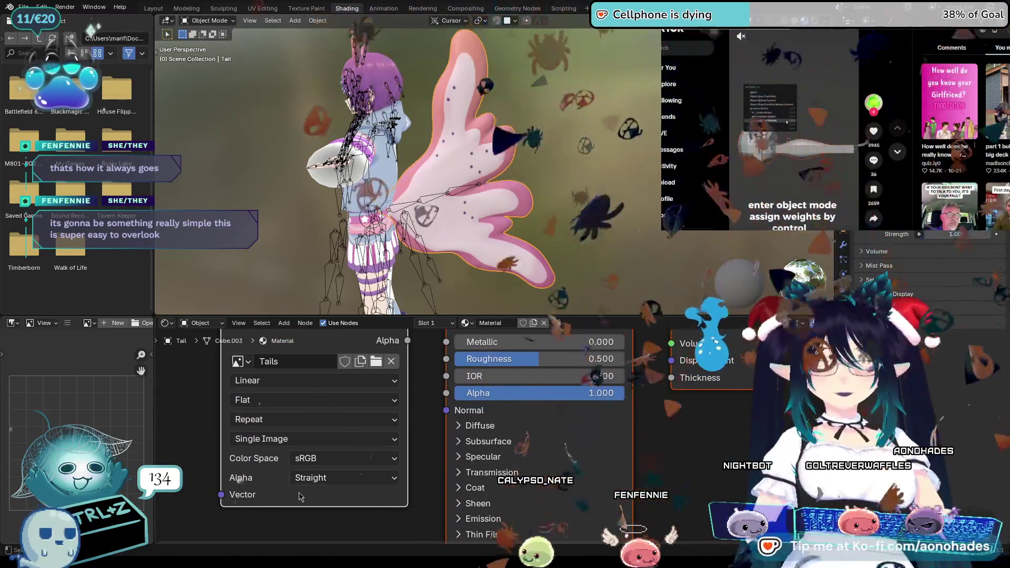
{"action": "mouse_move", "coordinate": [675, 433]}
{"action": "middle_mouse_down"}
{"action": "mouse_move", "coordinate": [735, 441]}
{"action": "mouse_move", "coordinate": [719, 452]}
{"action": "middle_mouse_up"}
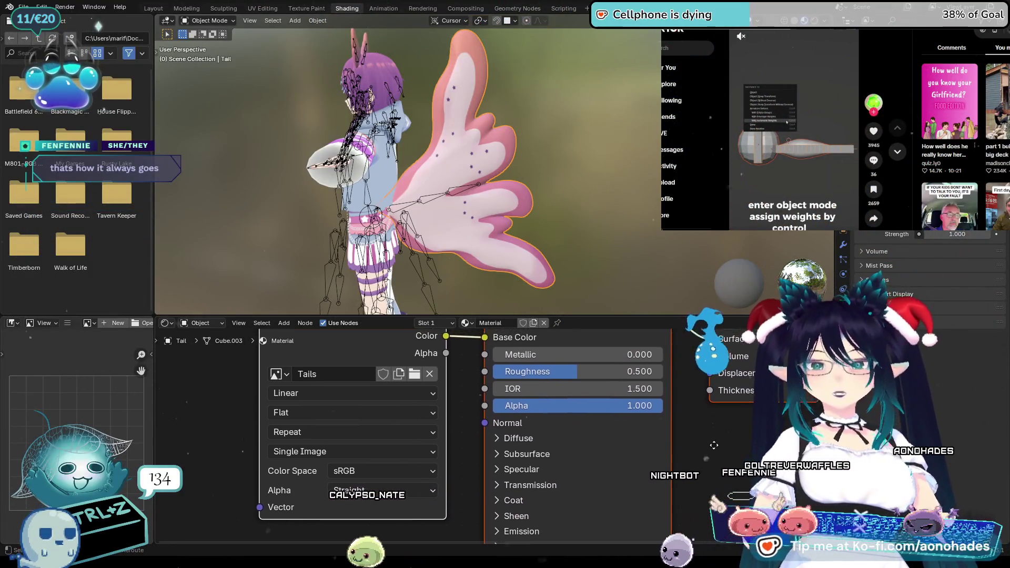
{"action": "left_click", "coordinate": [359, 421]}
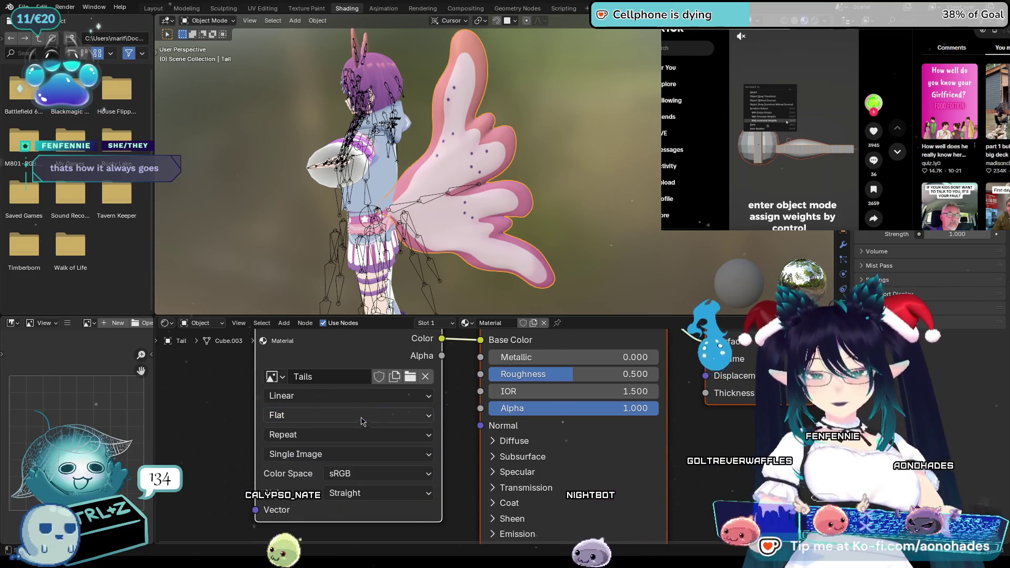
{"action": "left_click", "coordinate": [372, 397]}
{"action": "left_click", "coordinate": [367, 434]}
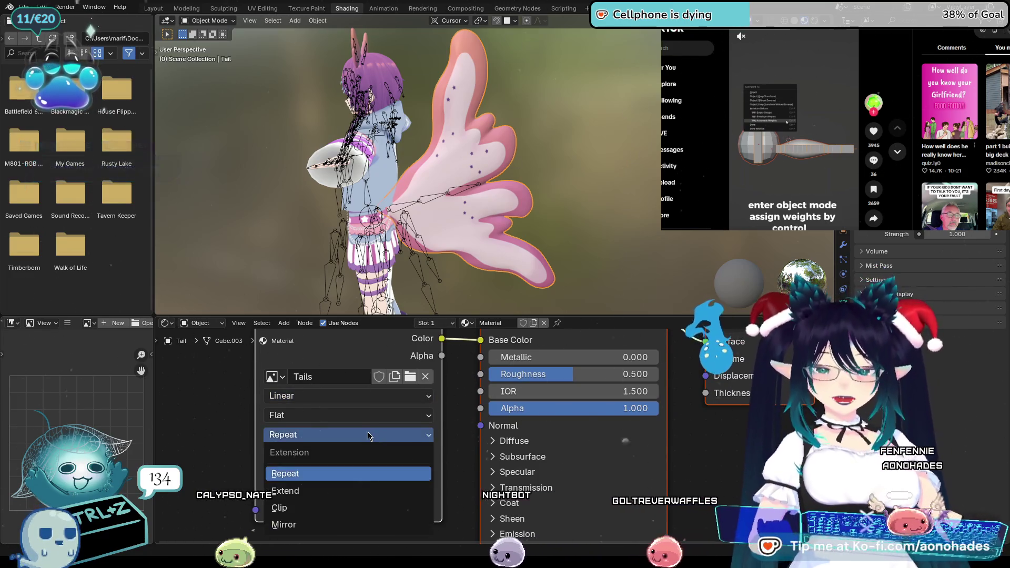
{"action": "left_click", "coordinate": [359, 456]}
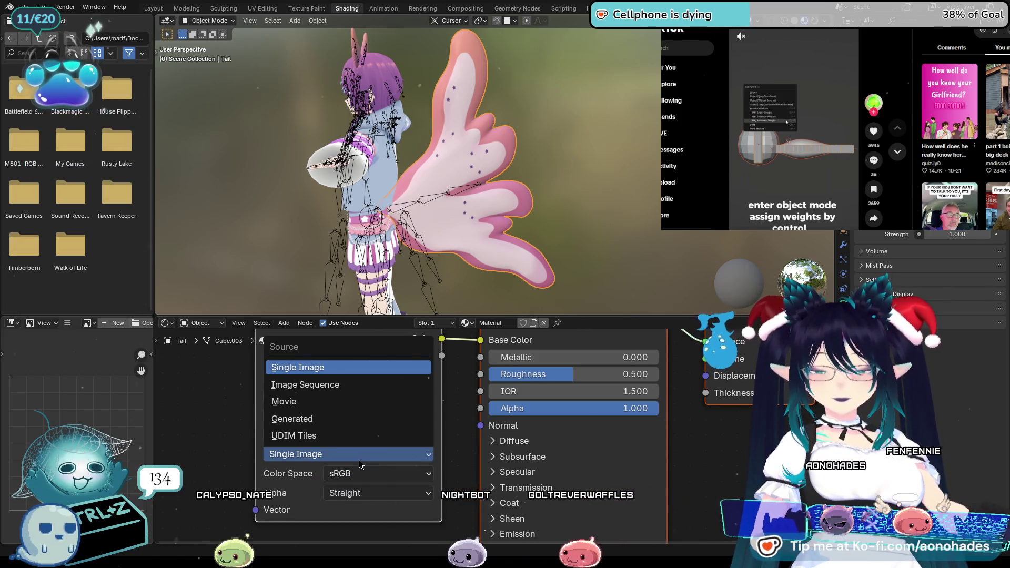
{"action": "left_click", "coordinate": [359, 464]}
{"action": "left_click", "coordinate": [410, 495]}
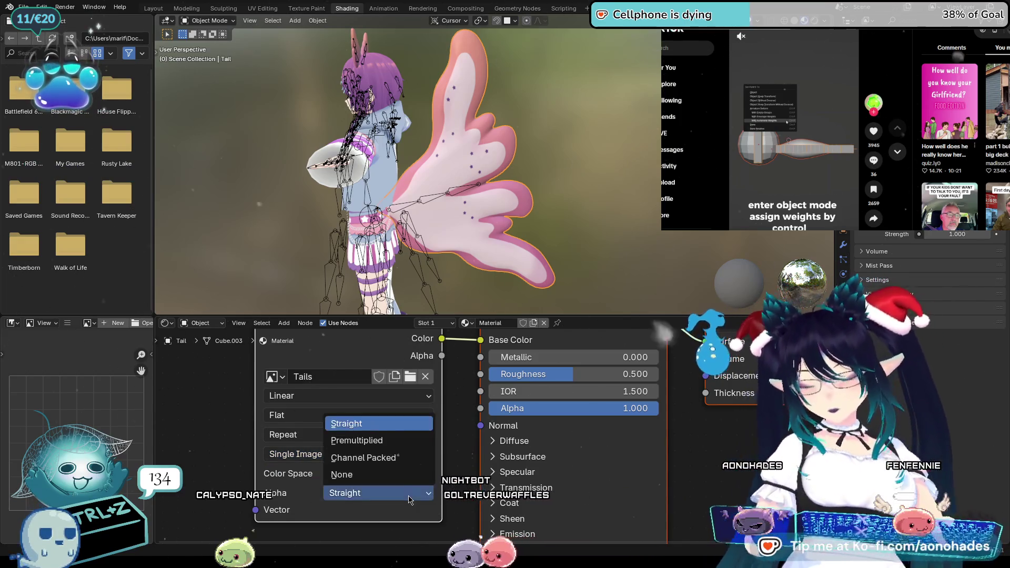
{"action": "scroll", "coordinate": [721, 470], "scroll_direction": "down", "scroll_amount": 2}
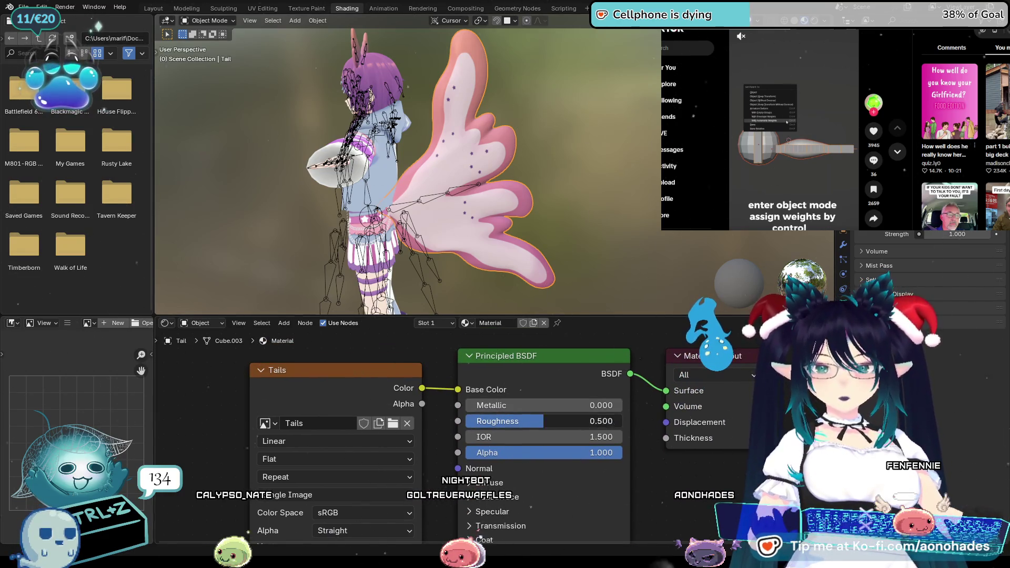
Step: Raise the tail material's Metallic value and set Roughness to 0.5
{"action": "middle_click_drag", "start_coordinate": [512, 240], "coordinate": [583, 222]}
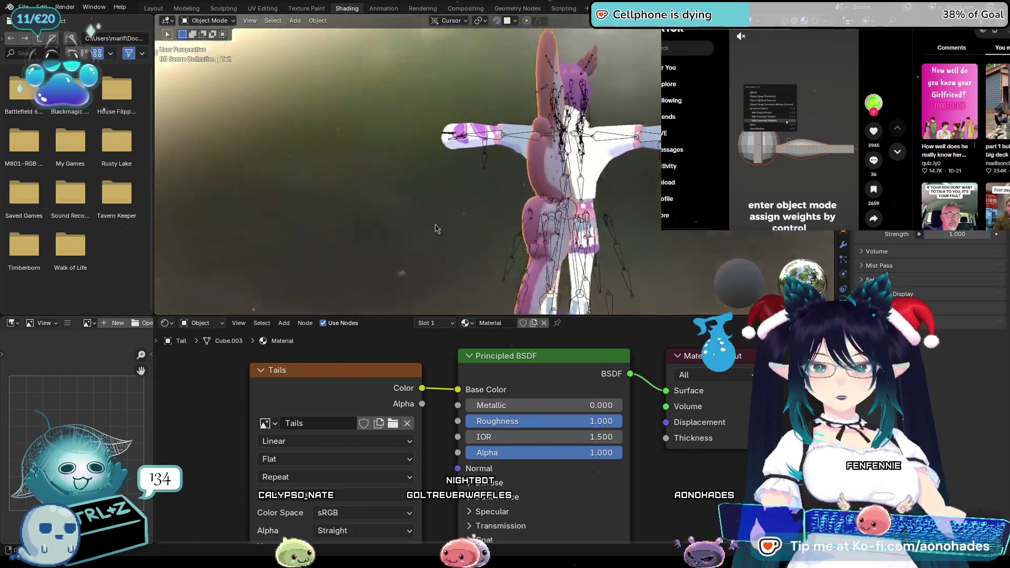
{"action": "scroll", "coordinate": [522, 191], "scroll_direction": "up", "scroll_amount": 3}
{"action": "middle_click_drag", "start_coordinate": [522, 191], "coordinate": [635, 255]}
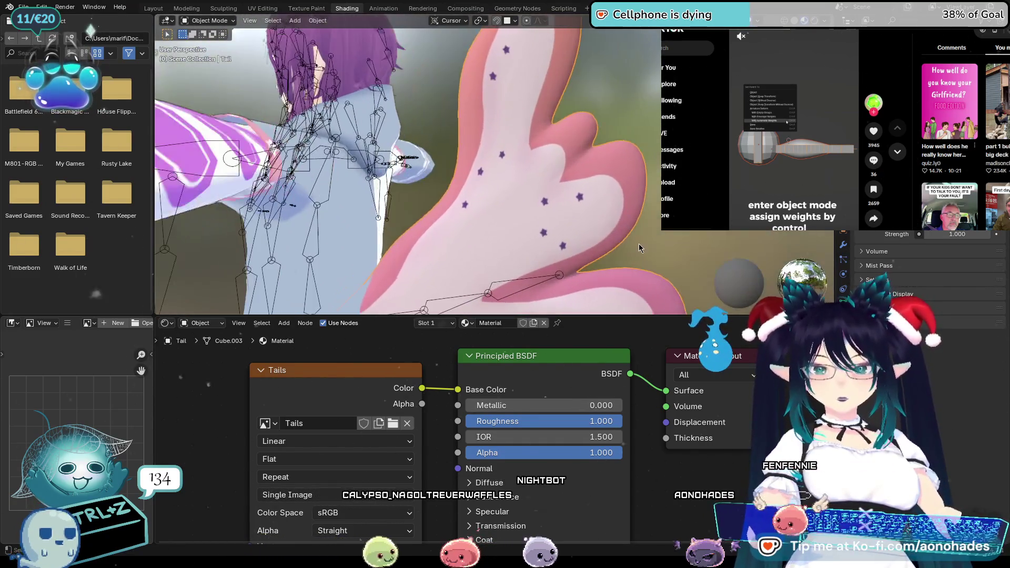
{"action": "left_click_drag", "start_coordinate": [507, 406], "coordinate": [528, 406]}
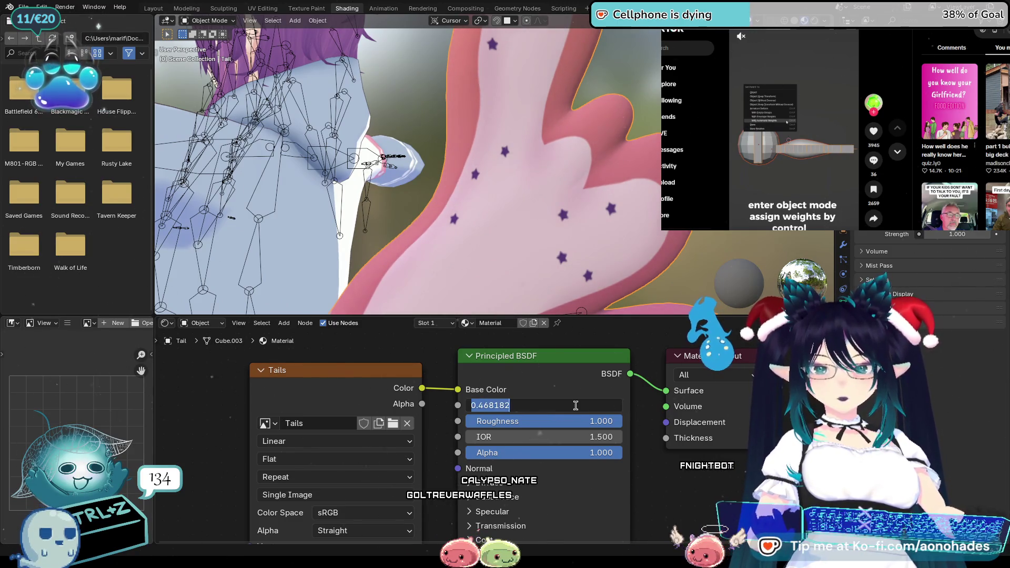
{"action": "type", "text": "0.500"}
{"action": "key", "text": "Return"}
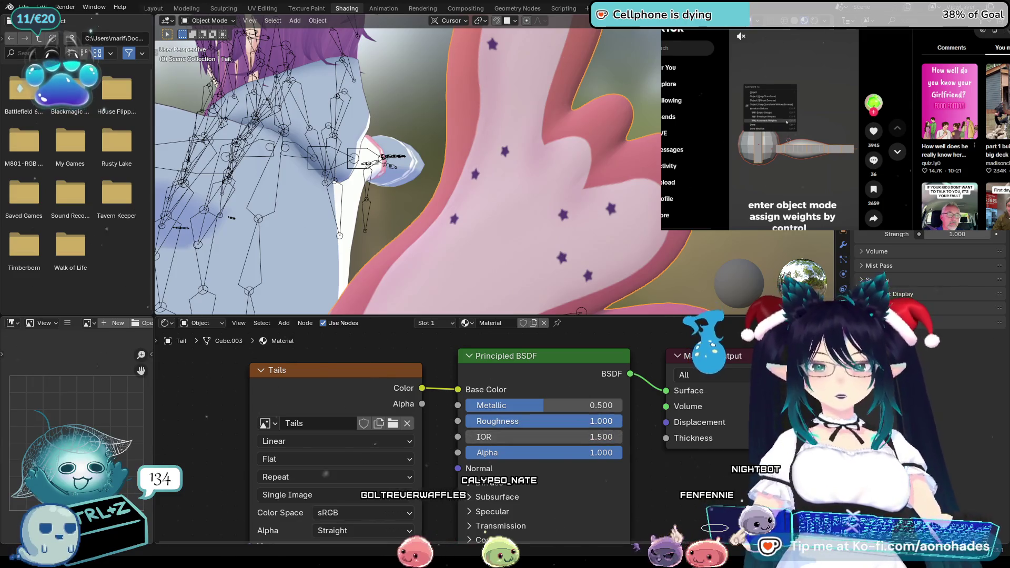
{"action": "double_click", "coordinate": [585, 421]}
{"action": "type", "text": "0.5"}
{"action": "key", "text": "Return"}
{"action": "scroll", "coordinate": [565, 251], "scroll_direction": "down", "scroll_amount": 2}
{"action": "scroll", "coordinate": [565, 250], "scroll_direction": "down", "scroll_amount": 2}
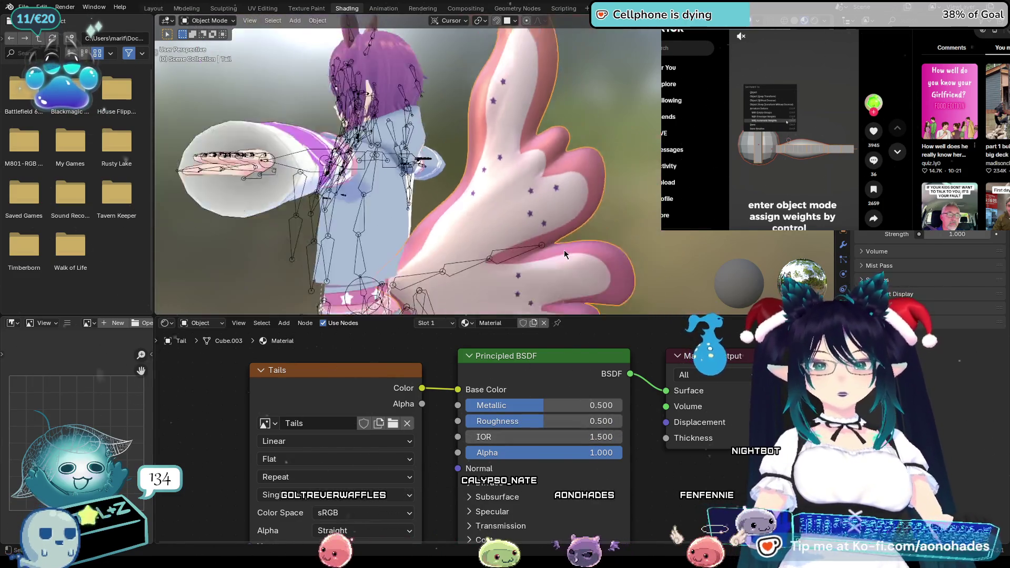
{"action": "scroll", "coordinate": [578, 249], "scroll_direction": "down", "scroll_amount": 2}
{"action": "scroll", "coordinate": [578, 249], "scroll_direction": "down", "scroll_amount": 2}
Step: Lower the tail's Metallic to 0.25 and judge the sheen from several angles
{"action": "mouse_move", "coordinate": [641, 252]}
{"action": "middle_mouse_down"}
{"action": "mouse_move", "coordinate": [493, 260]}
{"action": "mouse_move", "coordinate": [442, 239]}
{"action": "mouse_move", "coordinate": [547, 333]}
{"action": "middle_mouse_up"}
{"action": "double_click", "coordinate": [542, 403]}
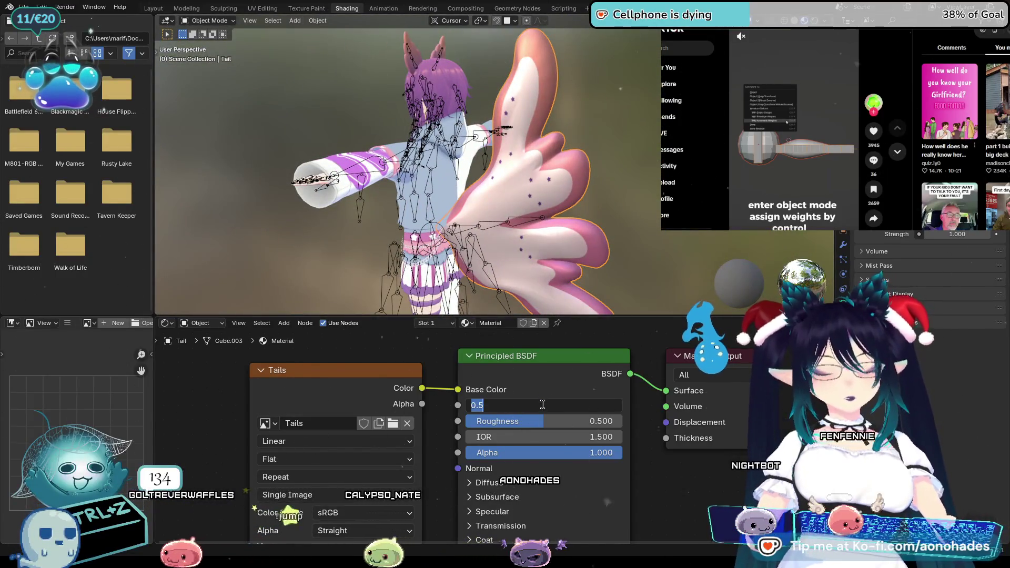
{"action": "type", "text": "0.25"}
{"action": "key", "text": "Return"}
{"action": "mouse_move", "coordinate": [584, 222]}
{"action": "middle_mouse_down"}
{"action": "mouse_move", "coordinate": [610, 177]}
{"action": "mouse_move", "coordinate": [531, 147]}
{"action": "mouse_move", "coordinate": [430, 187]}
{"action": "mouse_move", "coordinate": [457, 404]}
{"action": "middle_mouse_up"}
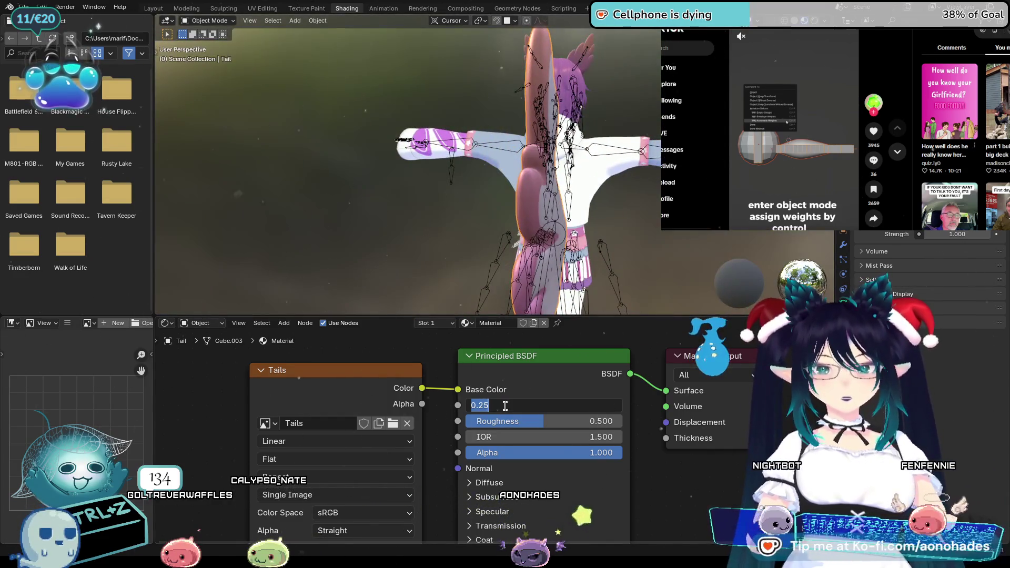
{"action": "mouse_move", "coordinate": [486, 169]}
{"action": "middle_mouse_down"}
{"action": "mouse_move", "coordinate": [591, 234]}
{"action": "mouse_move", "coordinate": [624, 177]}
{"action": "mouse_move", "coordinate": [621, 227]}
{"action": "mouse_move", "coordinate": [697, 249]}
{"action": "mouse_move", "coordinate": [621, 218]}
{"action": "middle_mouse_up"}
{"action": "left_click", "coordinate": [157, 8]}
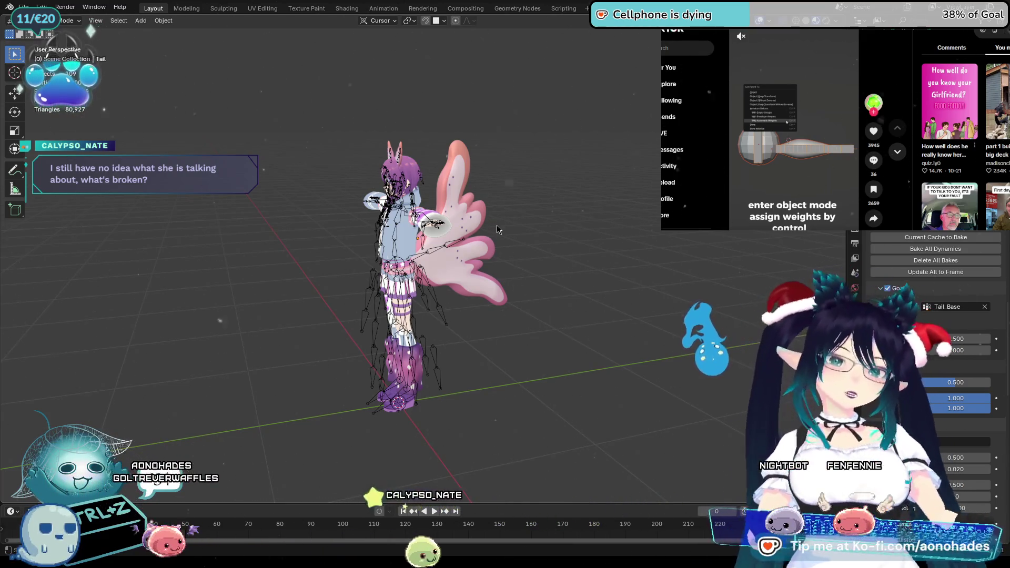
Step: Inspect the character and tail from several angles in Layout, then select the armature
{"action": "middle_click_drag", "start_coordinate": [543, 292], "coordinate": [535, 302]}
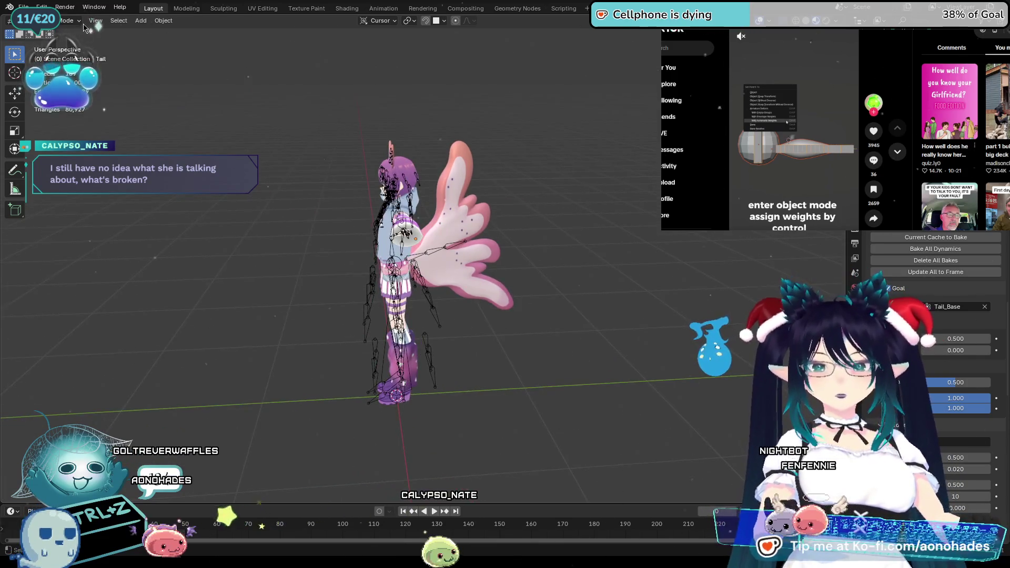
{"action": "mouse_move", "coordinate": [600, 299]}
{"action": "middle_mouse_down"}
{"action": "mouse_move", "coordinate": [526, 311]}
{"action": "mouse_move", "coordinate": [582, 310]}
{"action": "middle_mouse_up"}
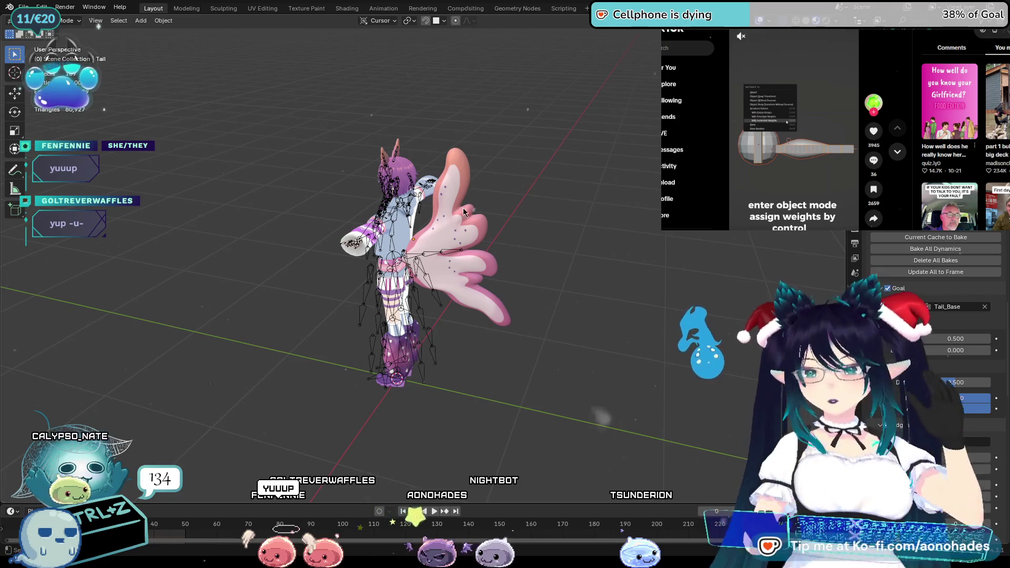
{"action": "middle_click_drag", "start_coordinate": [459, 254], "coordinate": [560, 323]}
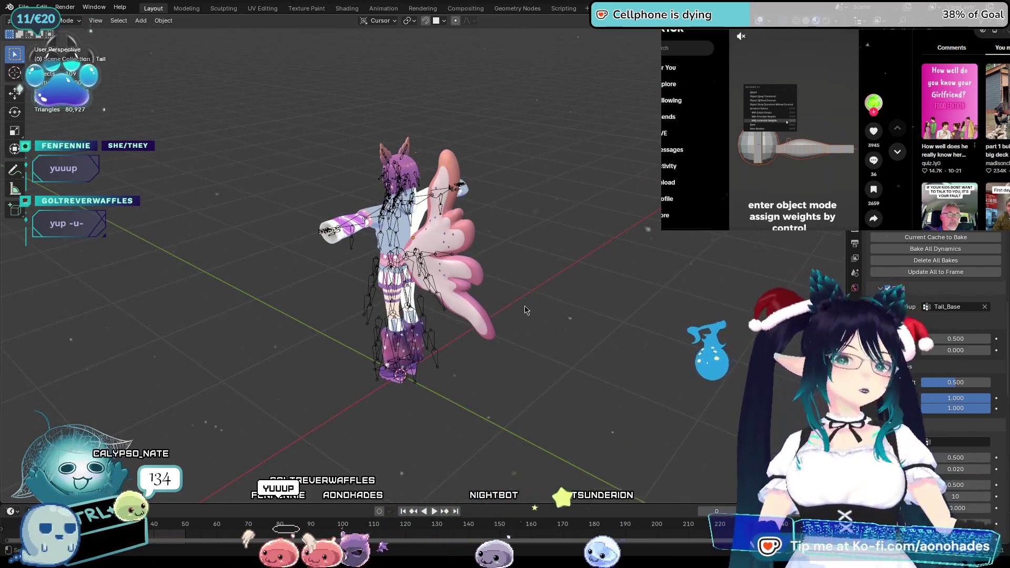
{"action": "scroll", "coordinate": [477, 335], "scroll_direction": "up", "scroll_amount": 3}
{"action": "scroll", "coordinate": [477, 335], "scroll_direction": "up", "scroll_amount": 2}
{"action": "middle_click_drag", "start_coordinate": [477, 335], "coordinate": [561, 377]}
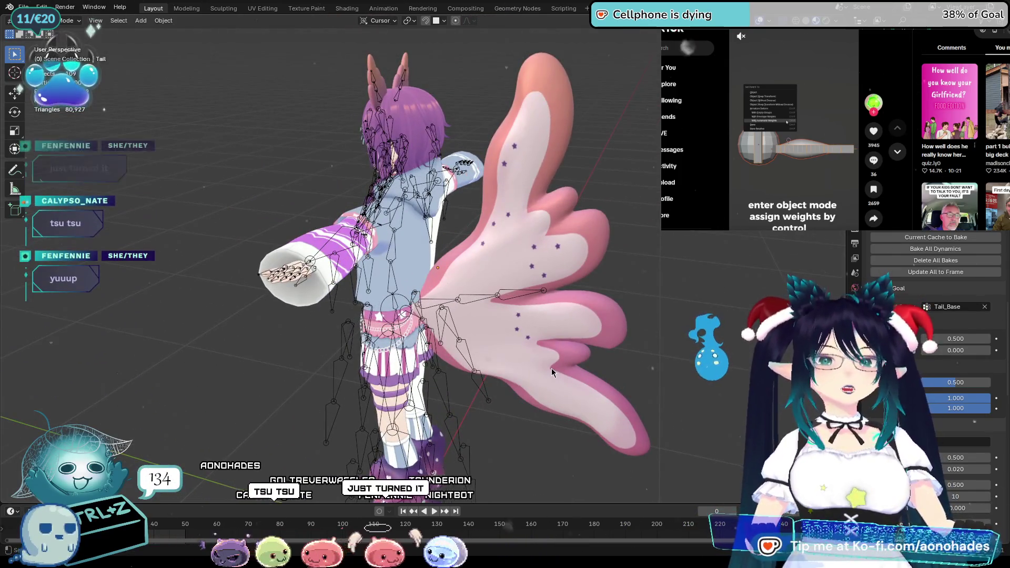
{"action": "scroll", "coordinate": [552, 369], "scroll_direction": "down", "scroll_amount": 2}
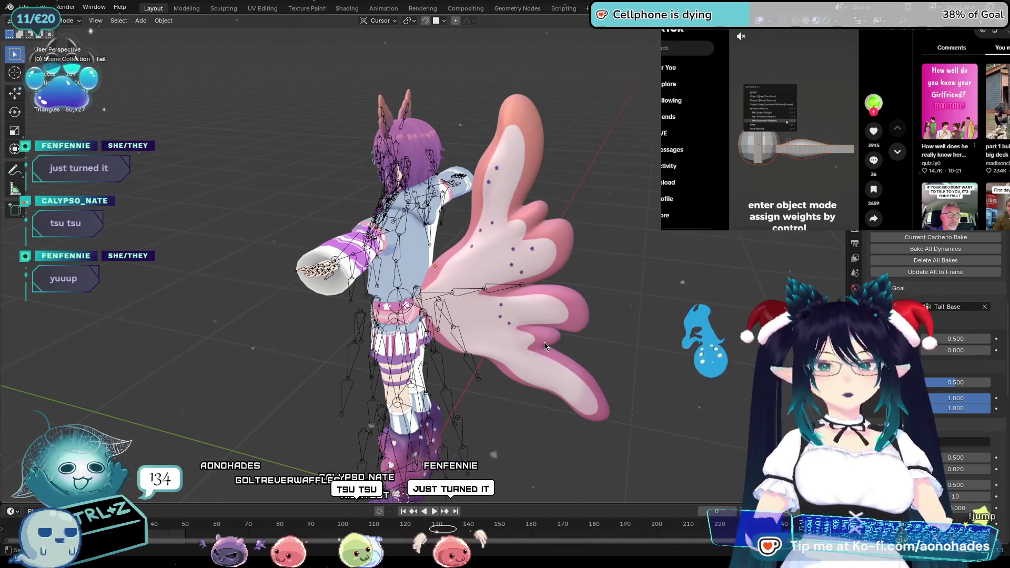
{"action": "middle_click_drag", "start_coordinate": [544, 342], "coordinate": [543, 344]}
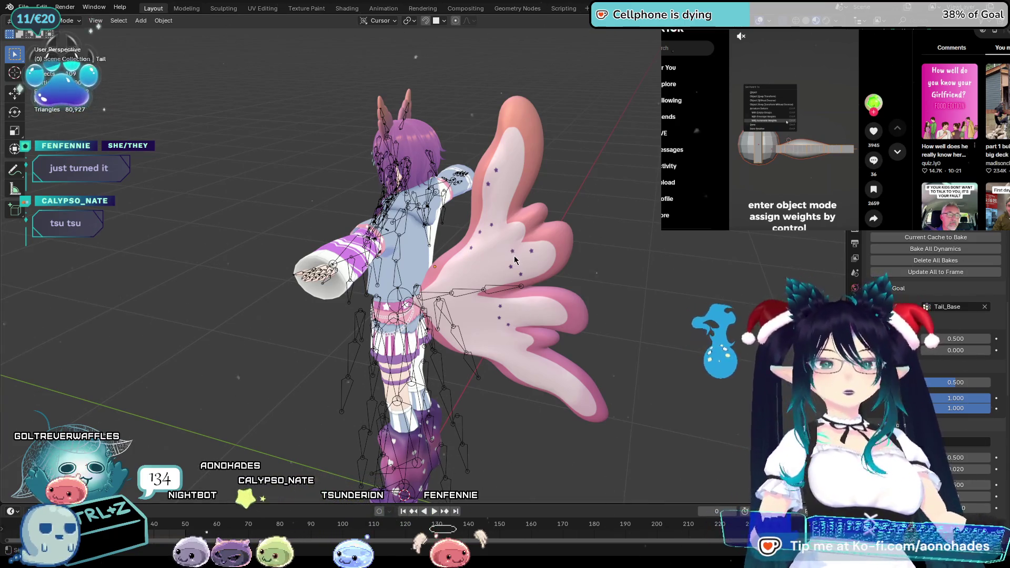
{"action": "left_click", "coordinate": [478, 292]}
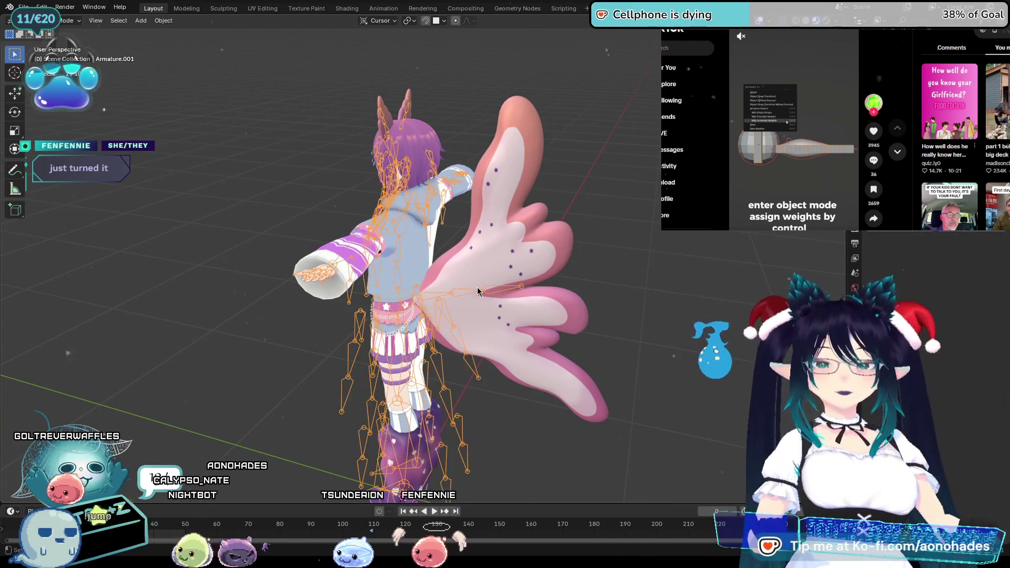
Step: Enter pose mode and test-rotate the Tail_Mid bone, then undo the change
{"action": "key", "text": "ctrl+Tab"}
{"action": "mouse_move", "coordinate": [490, 315]}
{"action": "middle_mouse_down"}
{"action": "mouse_move", "coordinate": [533, 325]}
{"action": "mouse_move", "coordinate": [485, 314]}
{"action": "middle_mouse_up"}
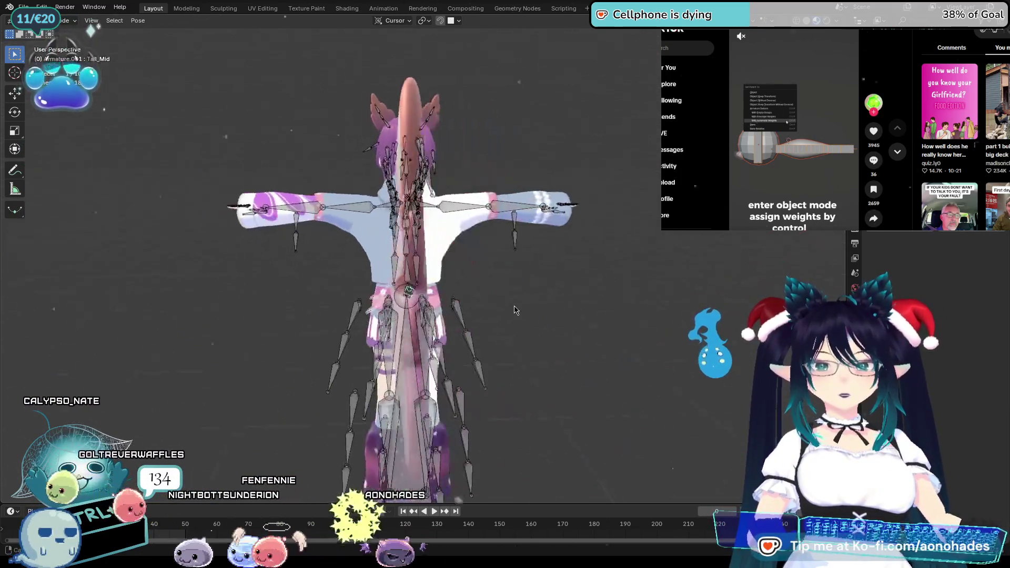
{"action": "key", "text": "ctrl+Tab"}
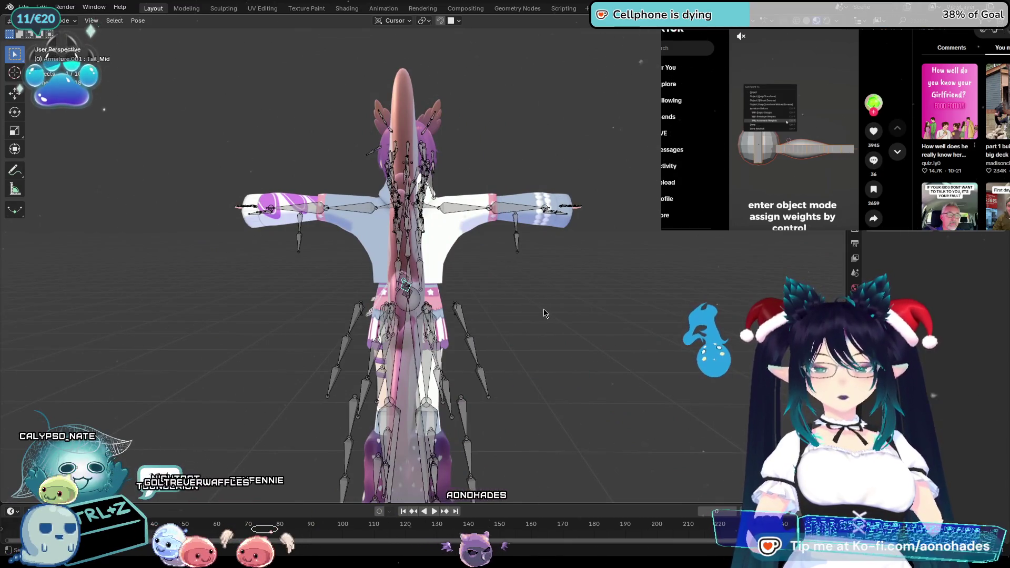
{"action": "key", "text": "r"}
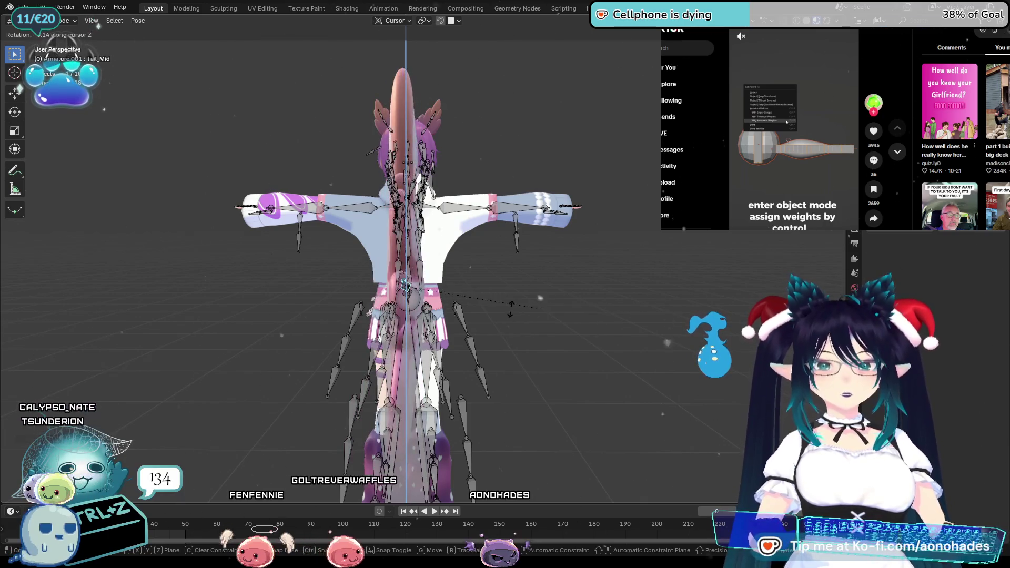
{"action": "left_click", "coordinate": [533, 313]}
{"action": "left_click", "coordinate": [403, 283]}
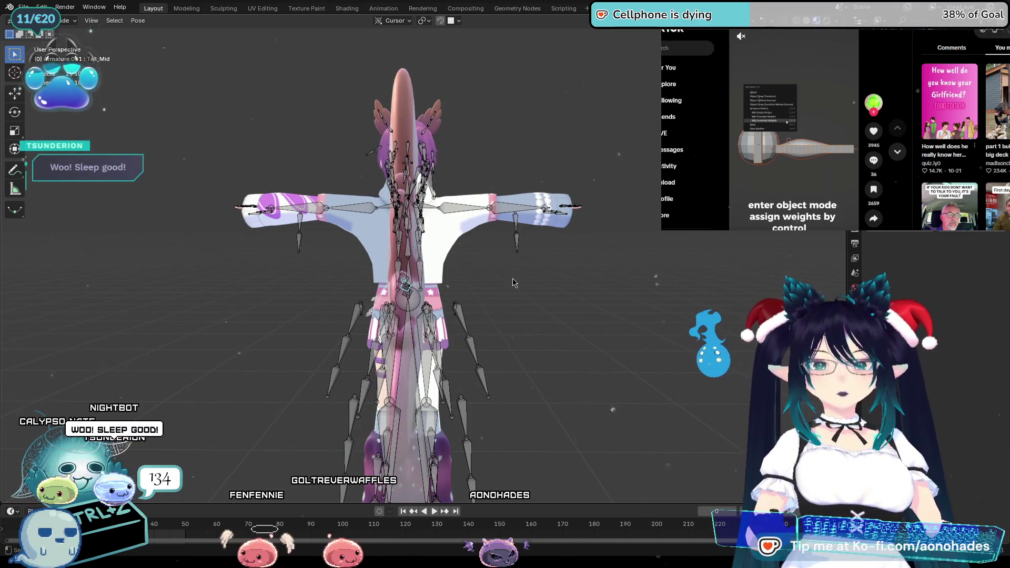
{"action": "right_click", "coordinate": [408, 284]}
{"action": "key", "text": "ctrl+z"}
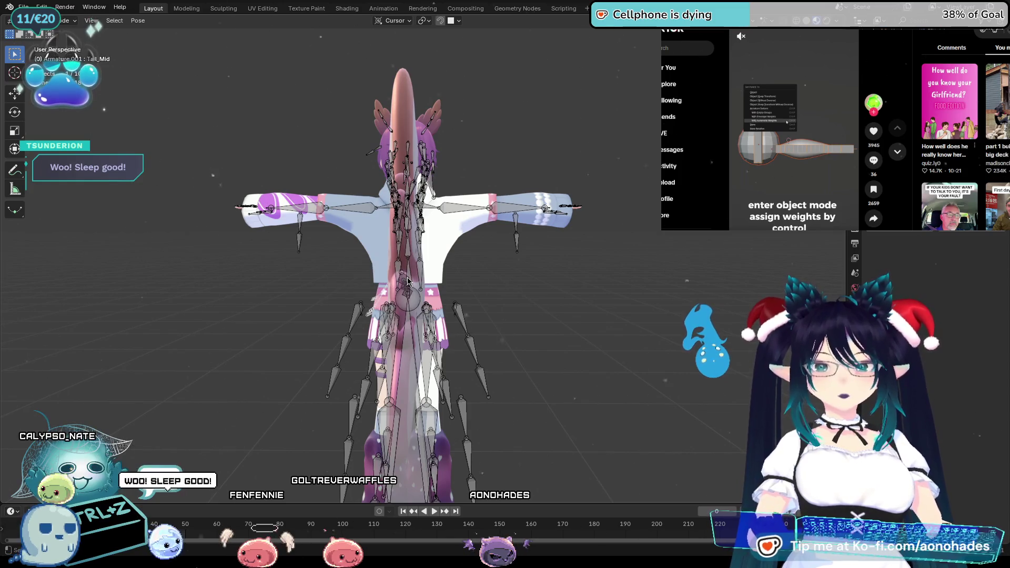
Step: Try a Z-axis rotation of the Tail_End bone and cancel it
{"action": "key", "text": "r"}
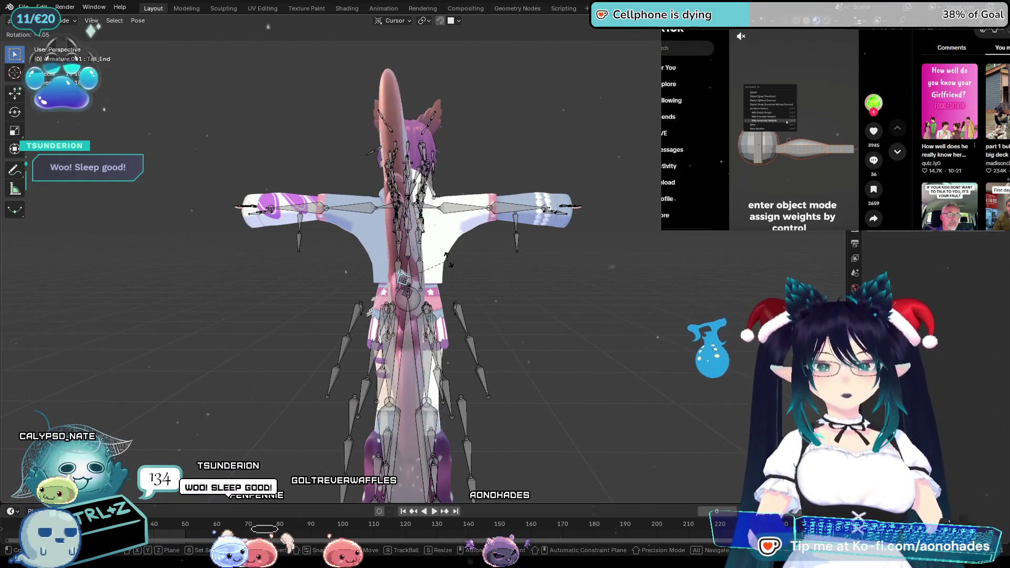
{"action": "key", "text": "z"}
{"action": "right_click", "coordinate": [429, 276]}
{"action": "middle_click_drag", "start_coordinate": [543, 295], "coordinate": [560, 304]}
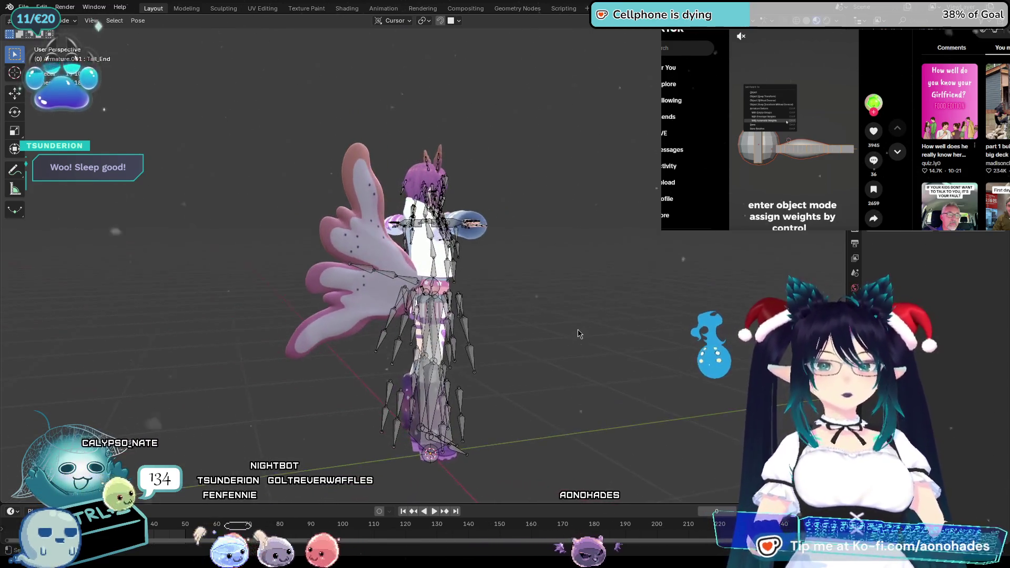
{"action": "left_click", "coordinate": [58, 20]}
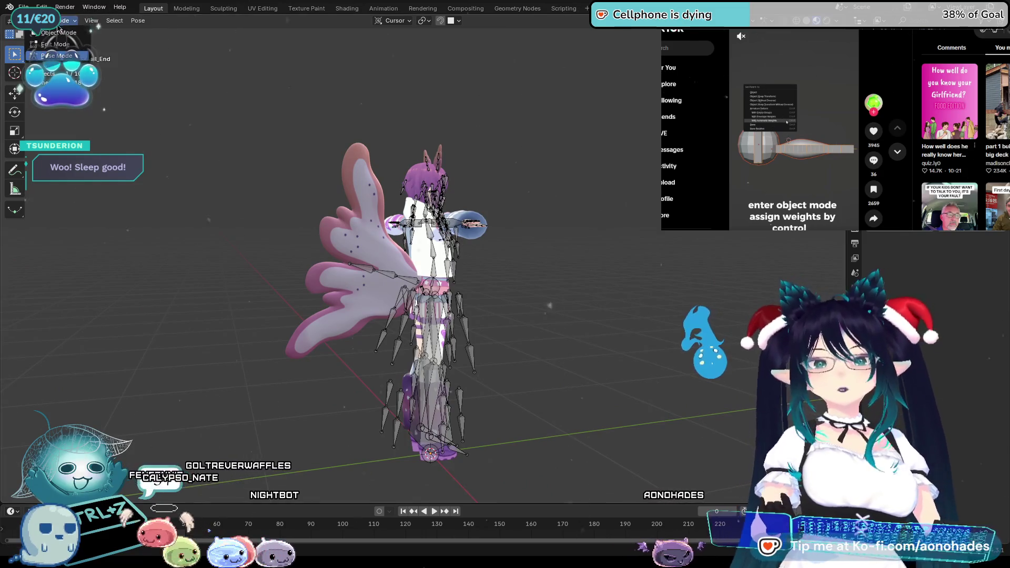